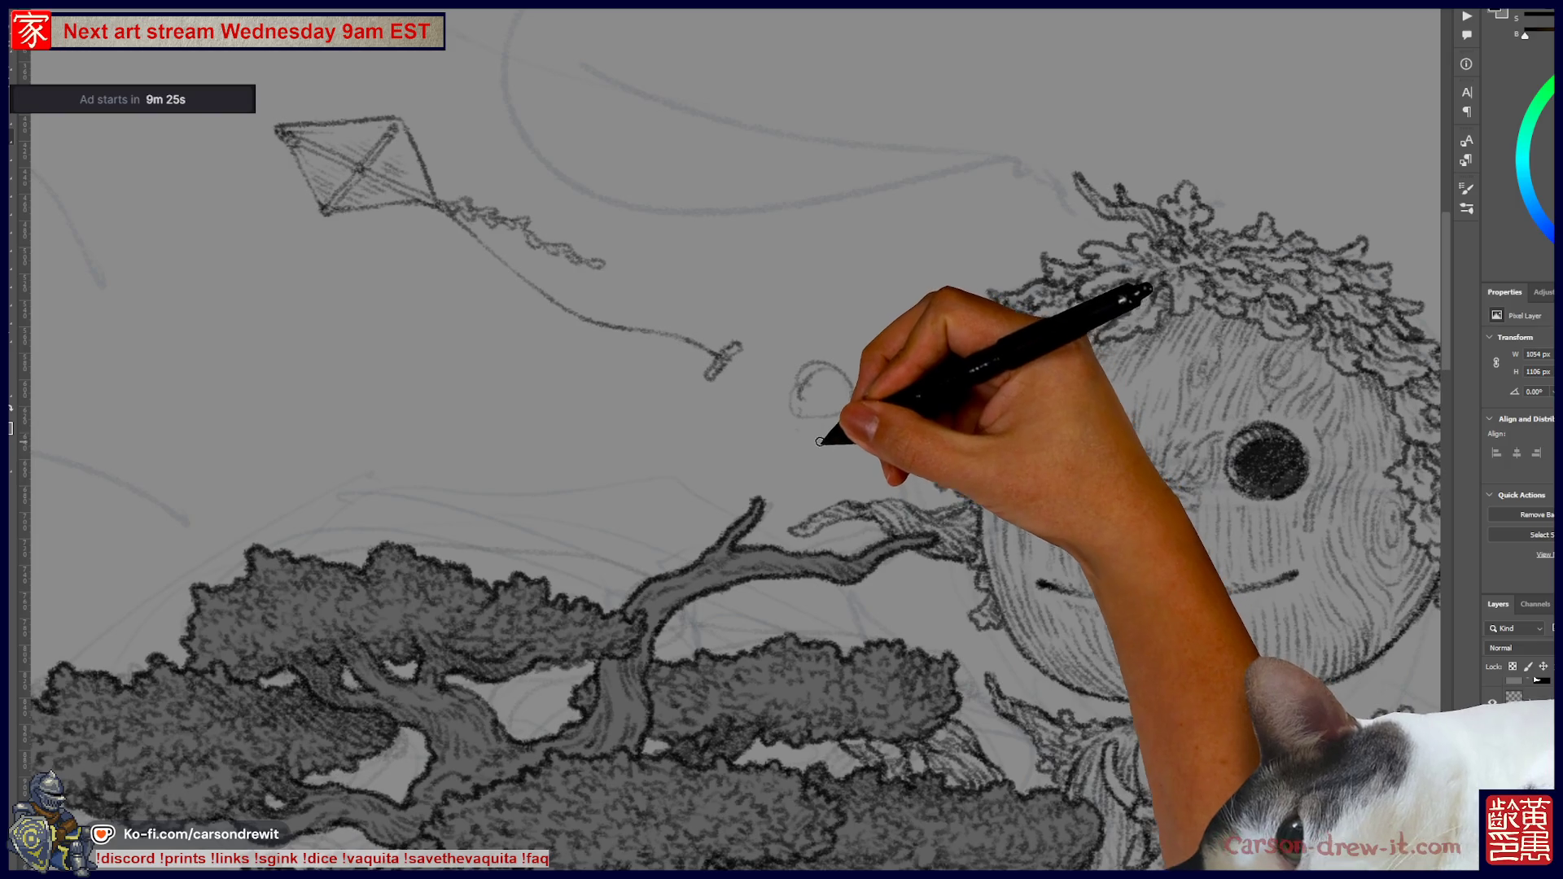
- Sketch the creature's small round head with curls and a tail stroke below the balloon string
left_click_drag(839, 446, 849, 495)
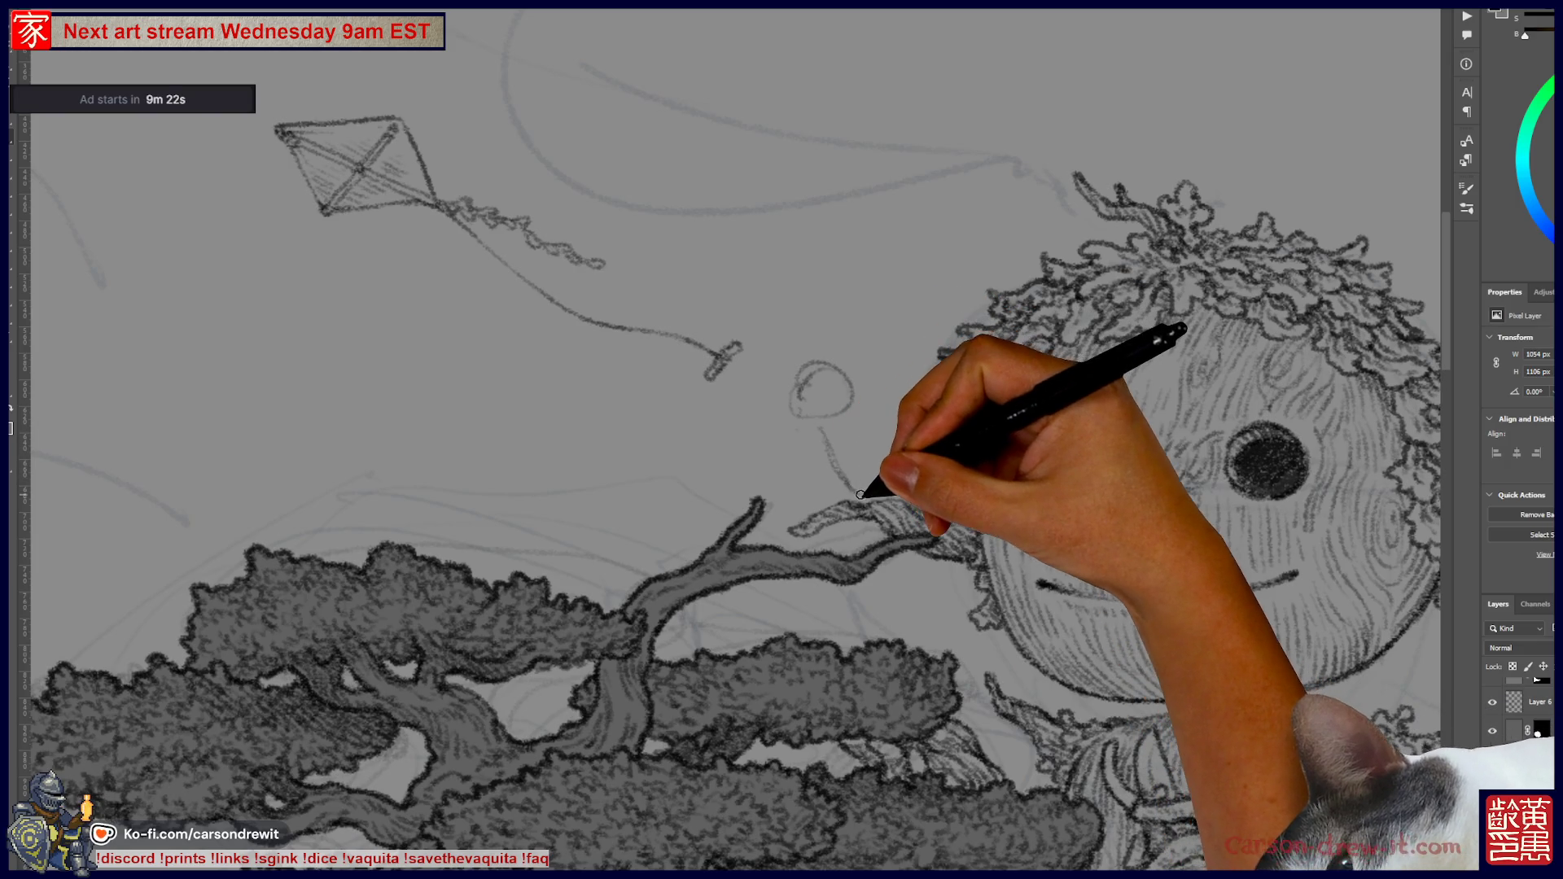
key("ctrl")
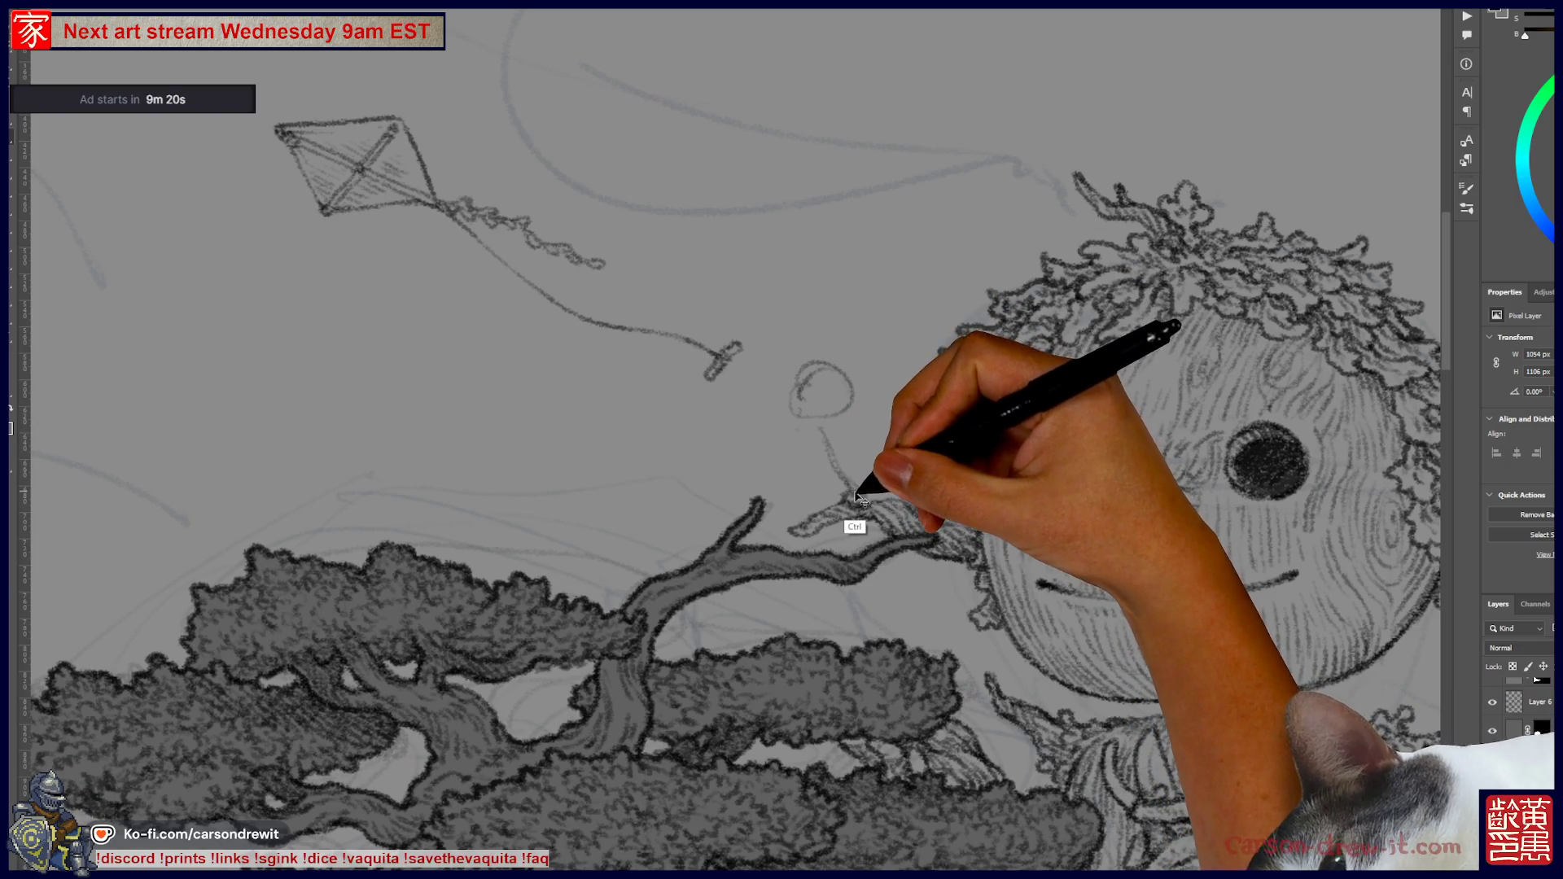
mouse_move(833, 449)
left_mouse_down()
mouse_move(819, 427)
mouse_move(855, 489)
left_mouse_up()
key("ctrl")
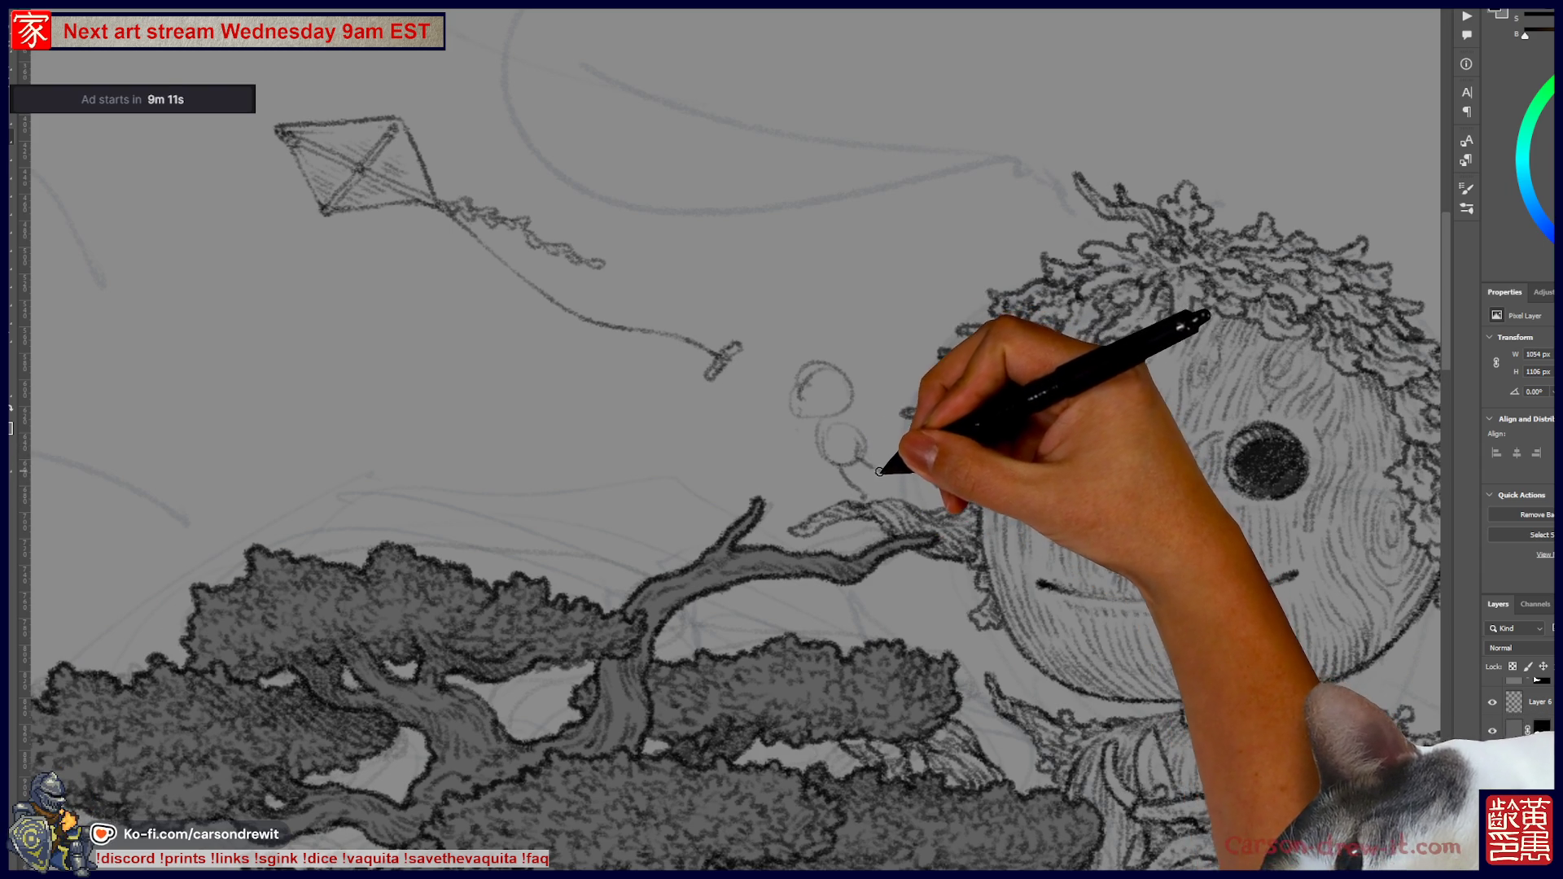
left_click_drag(855, 447, 866, 467)
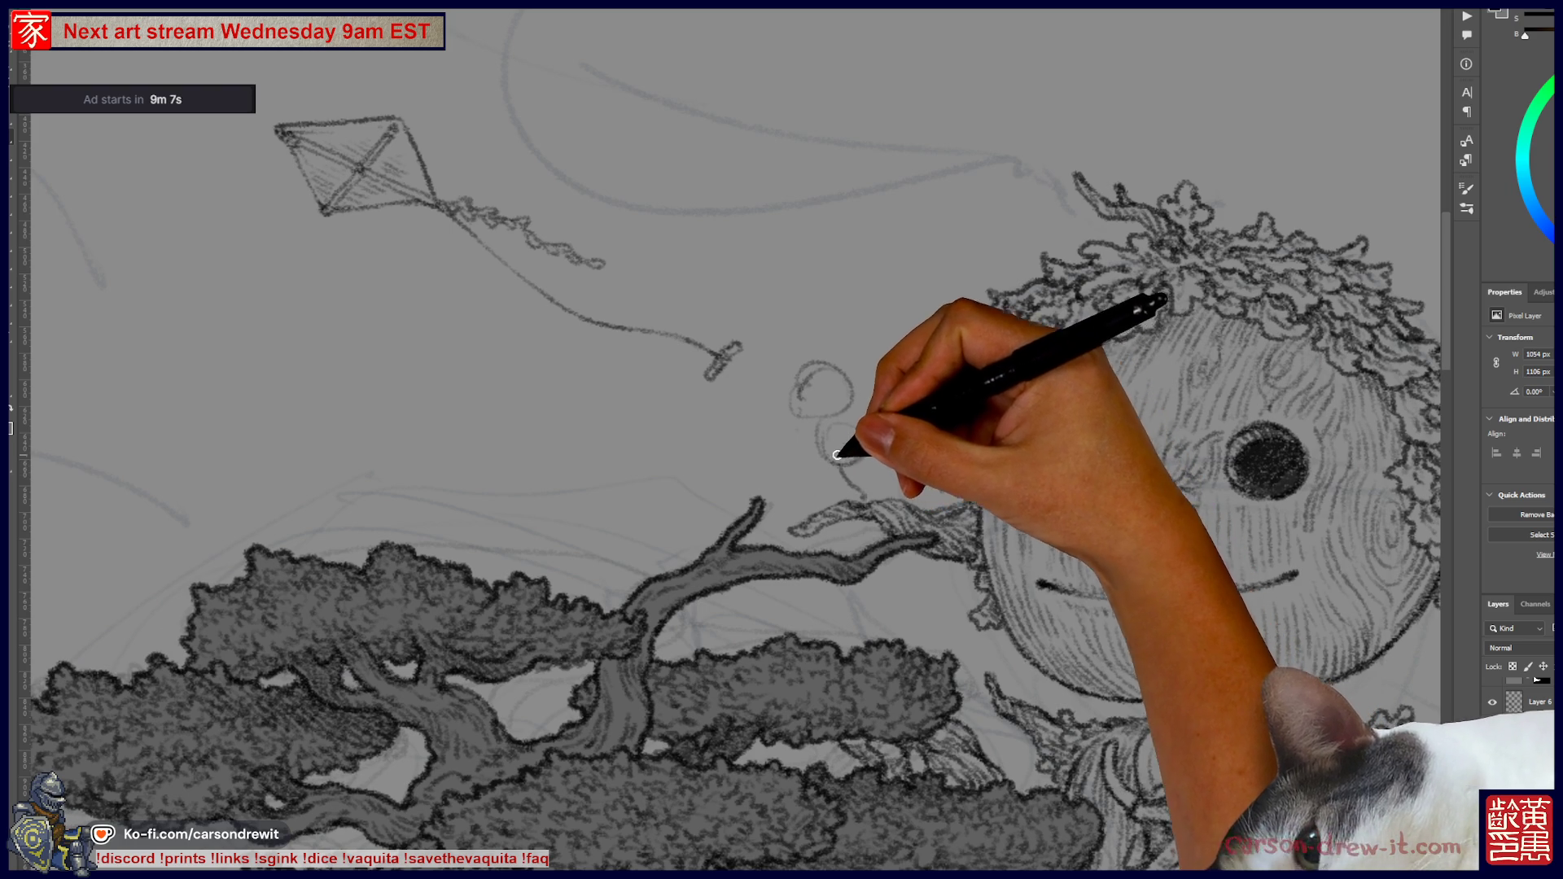
mouse_move(866, 458)
left_mouse_down()
mouse_move(838, 464)
mouse_move(869, 470)
left_mouse_up()
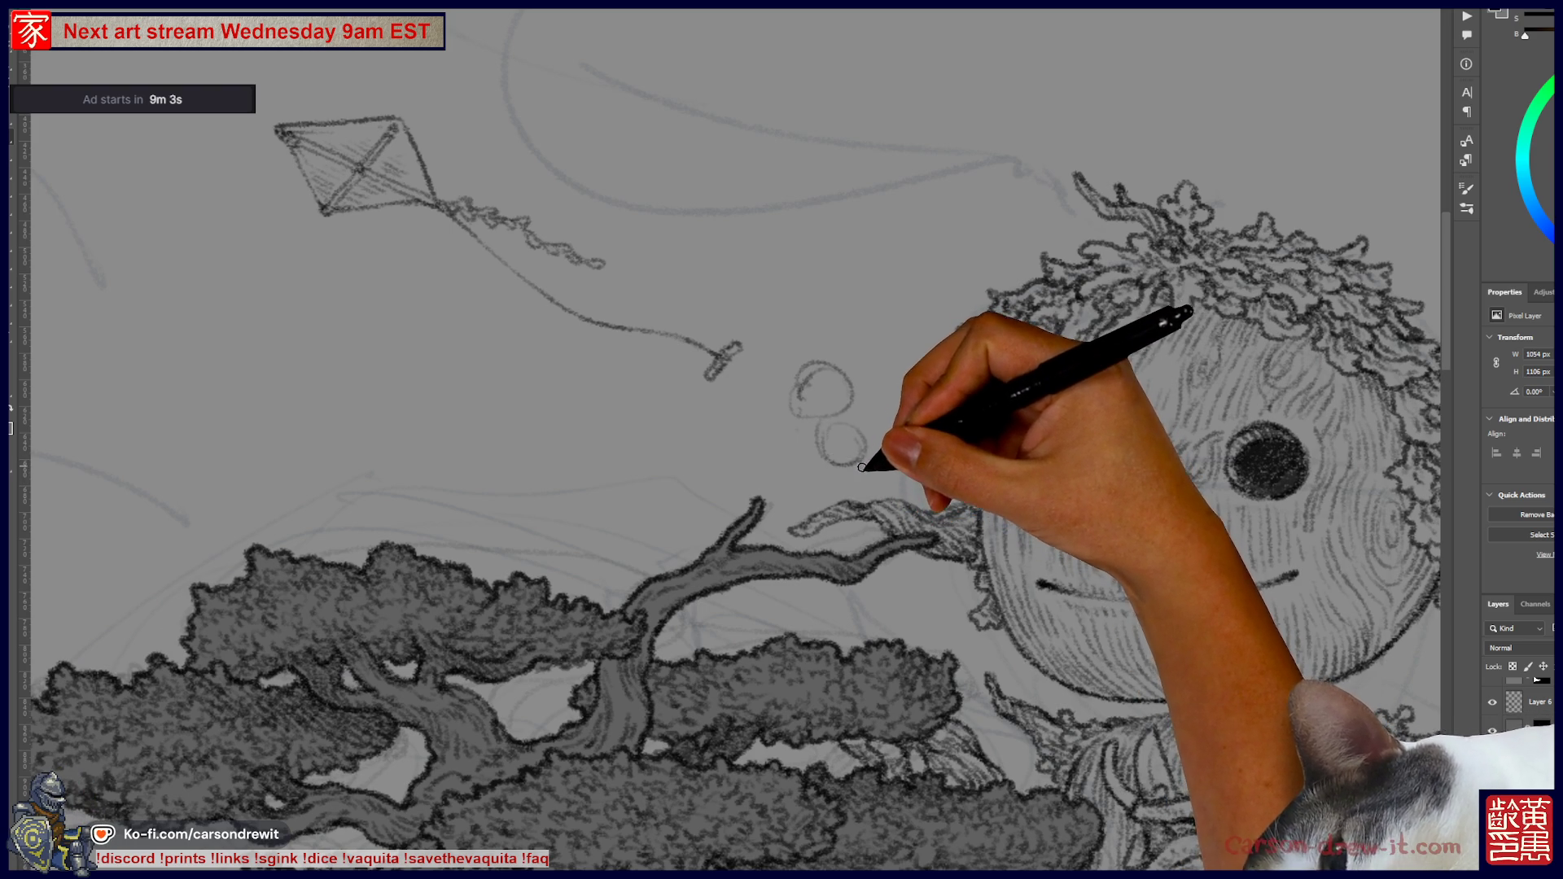
left_click_drag(861, 466, 879, 504)
mouse_move(827, 454)
left_mouse_down()
mouse_move(753, 373)
mouse_move(767, 366)
mouse_move(856, 423)
left_mouse_up()
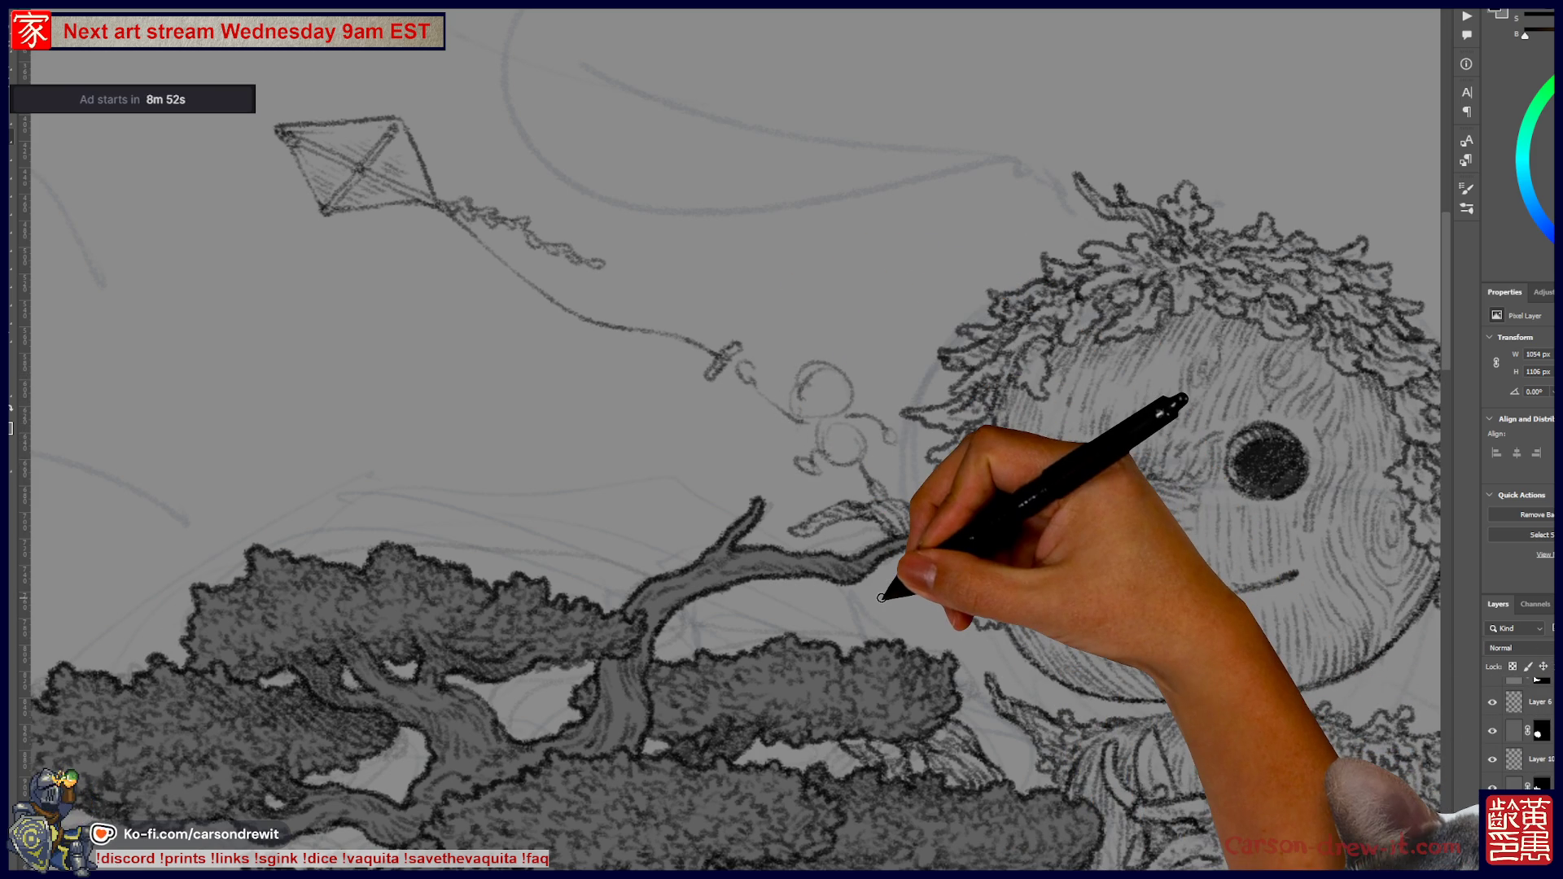
- Add two small loops beside the kite-string loops higher up
mouse_move(881, 597)
left_mouse_down()
mouse_move(936, 464)
mouse_move(1029, 394)
mouse_move(994, 376)
mouse_move(935, 437)
left_mouse_up()
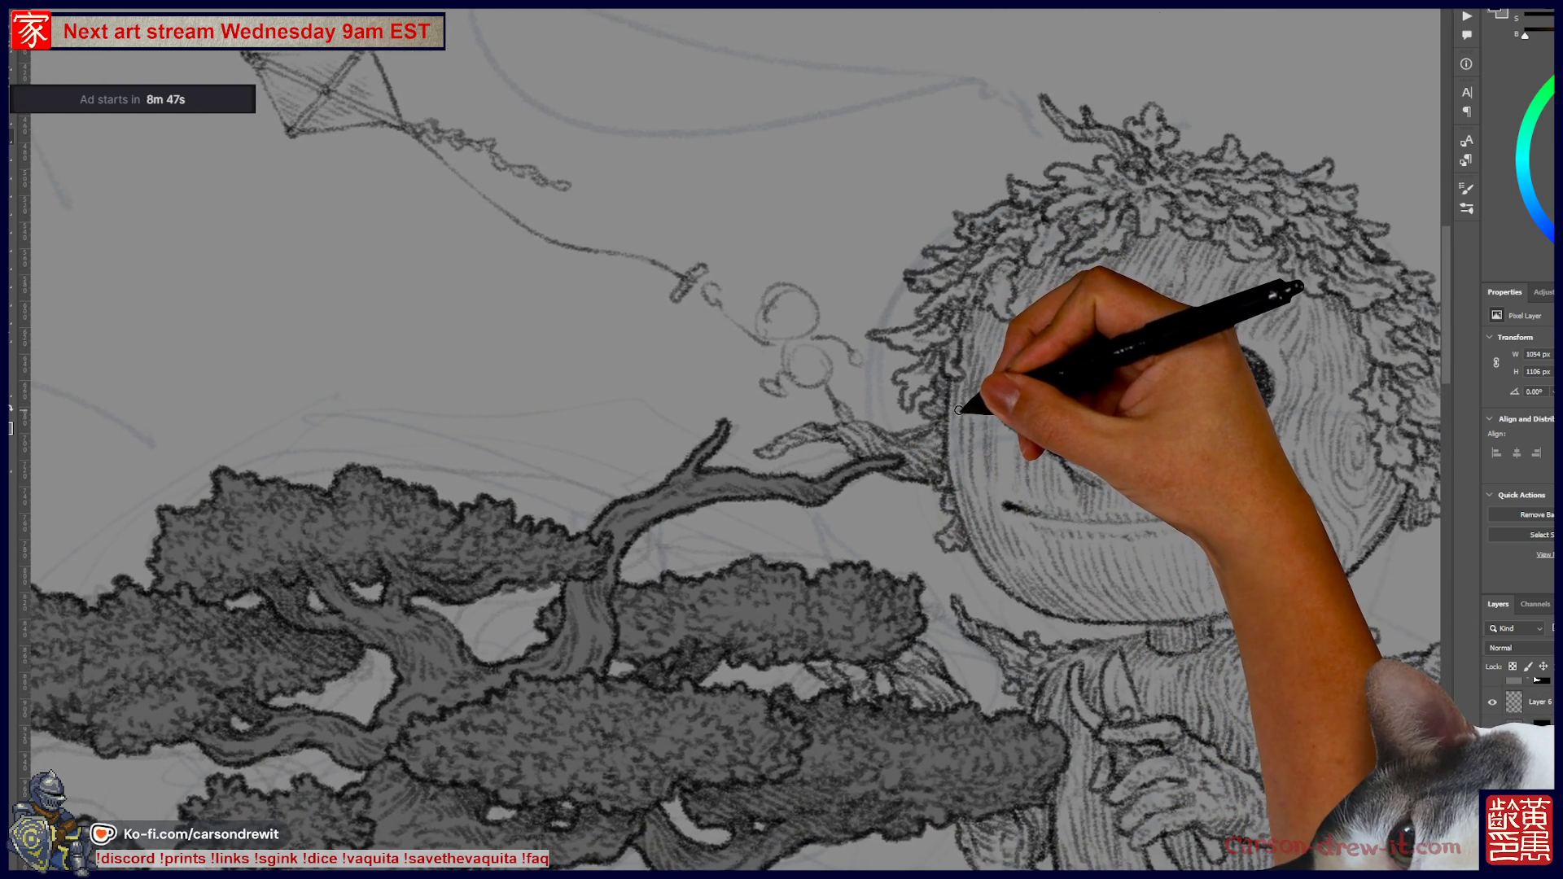
key("ctrl")
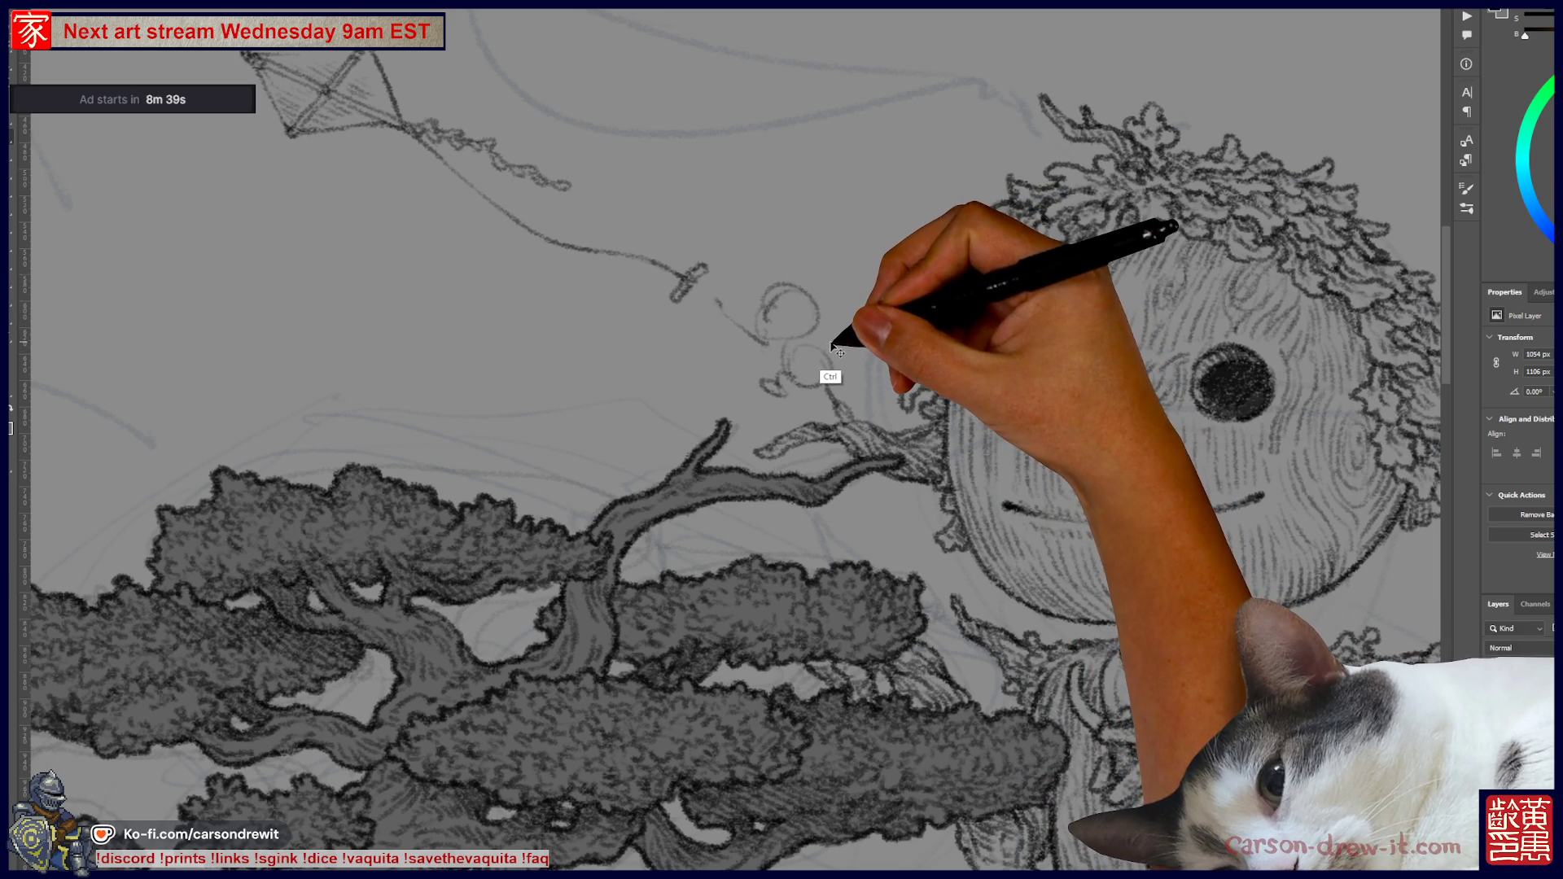
left_click_drag(811, 359, 844, 346)
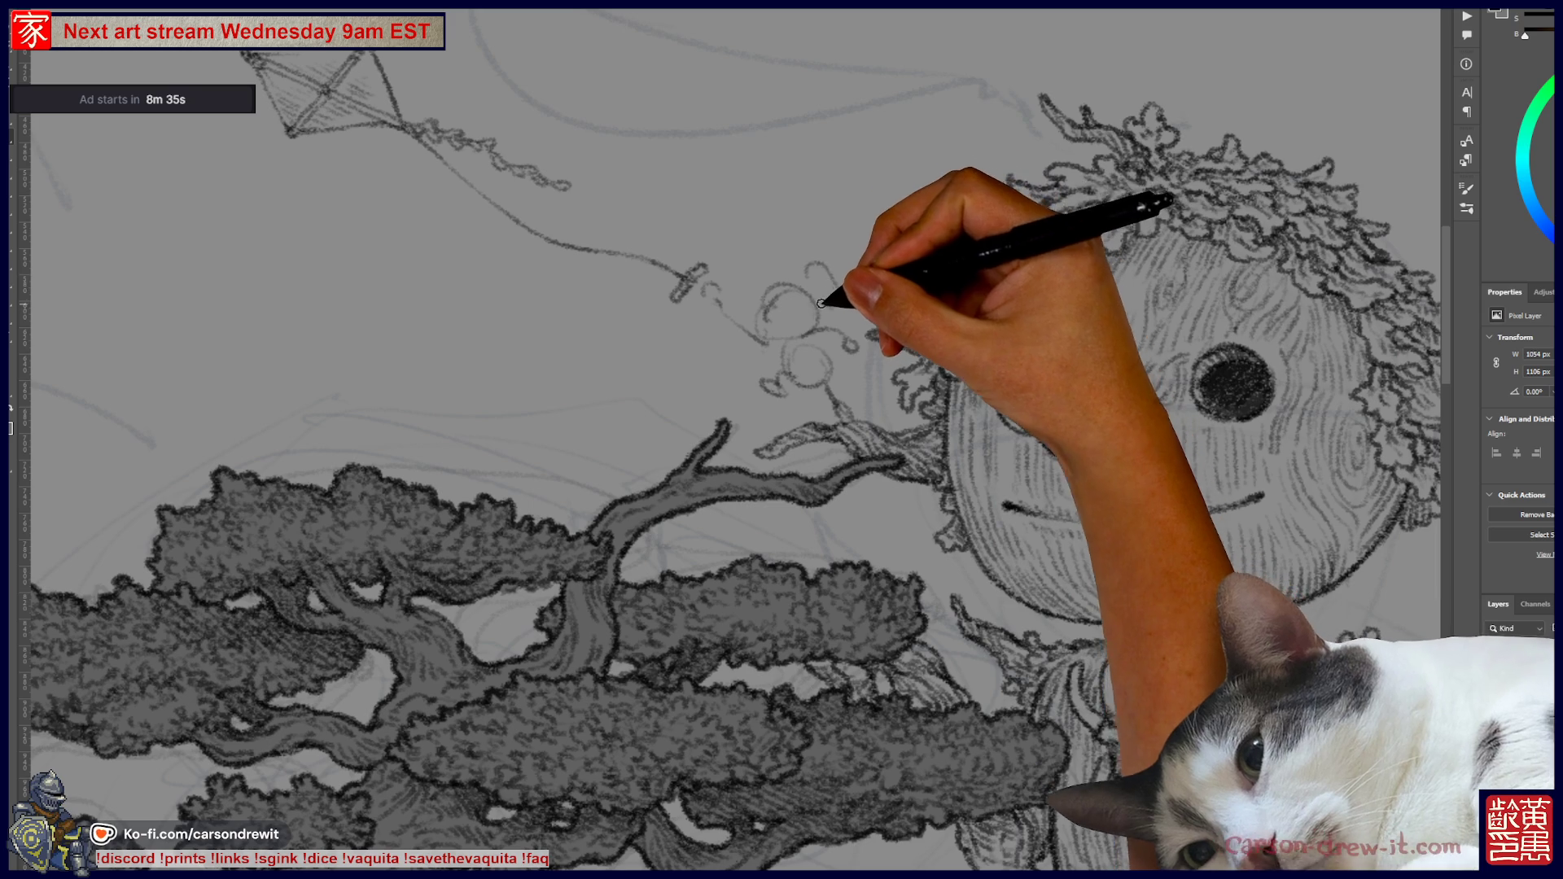
mouse_move(802, 271)
left_mouse_down()
mouse_move(830, 256)
mouse_move(871, 279)
mouse_move(847, 297)
left_mouse_up()
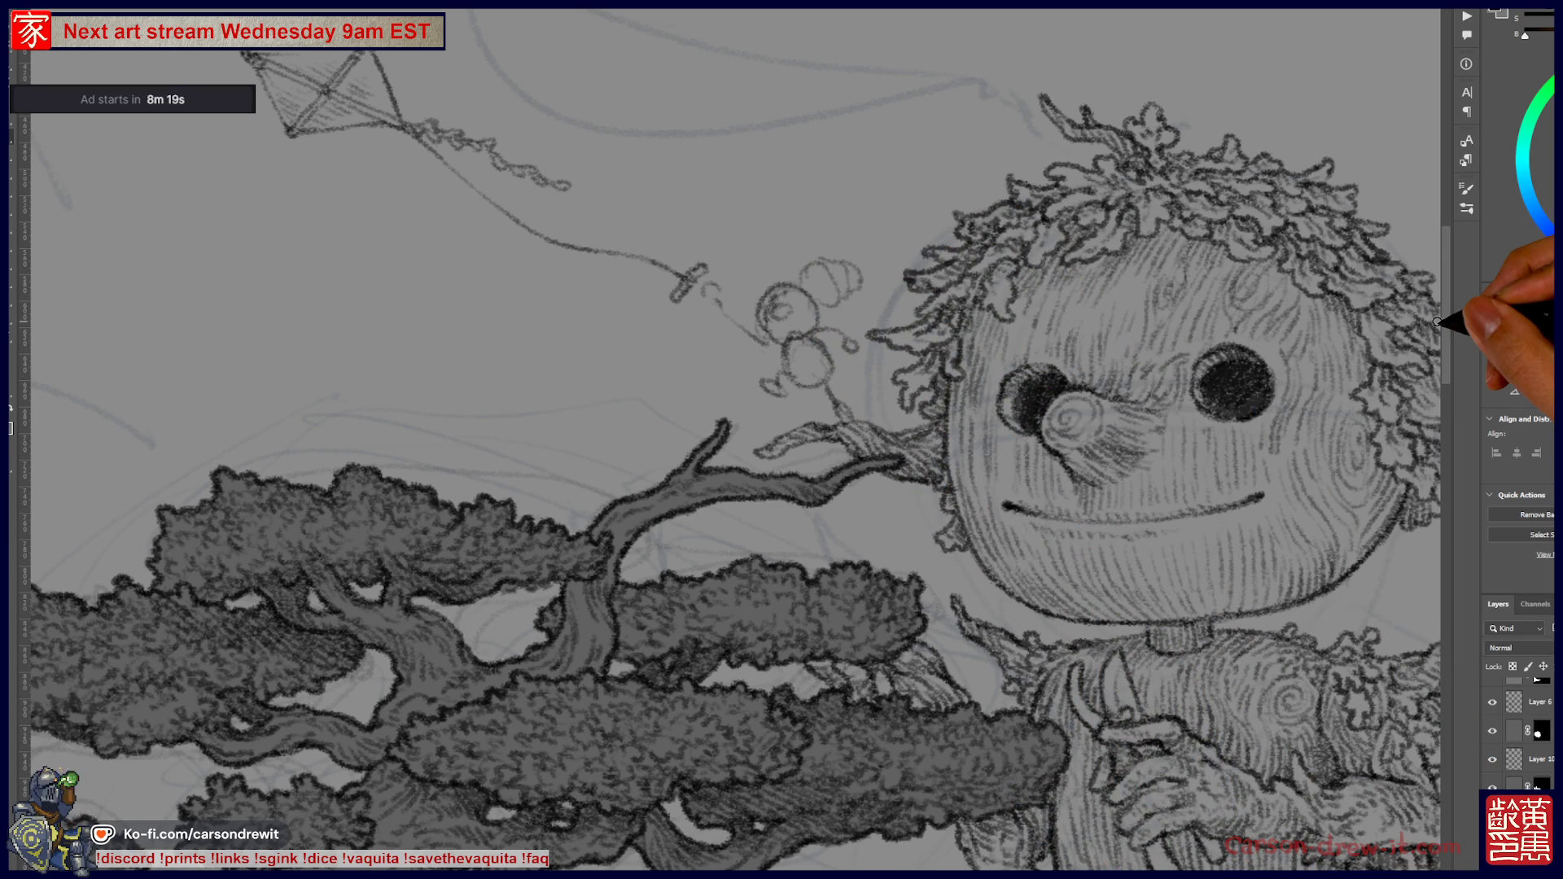
- Zoom in on the small figure and darken the lines on its head
key("ctrl+minus")
left_click_drag(1065, 447, 855, 534)
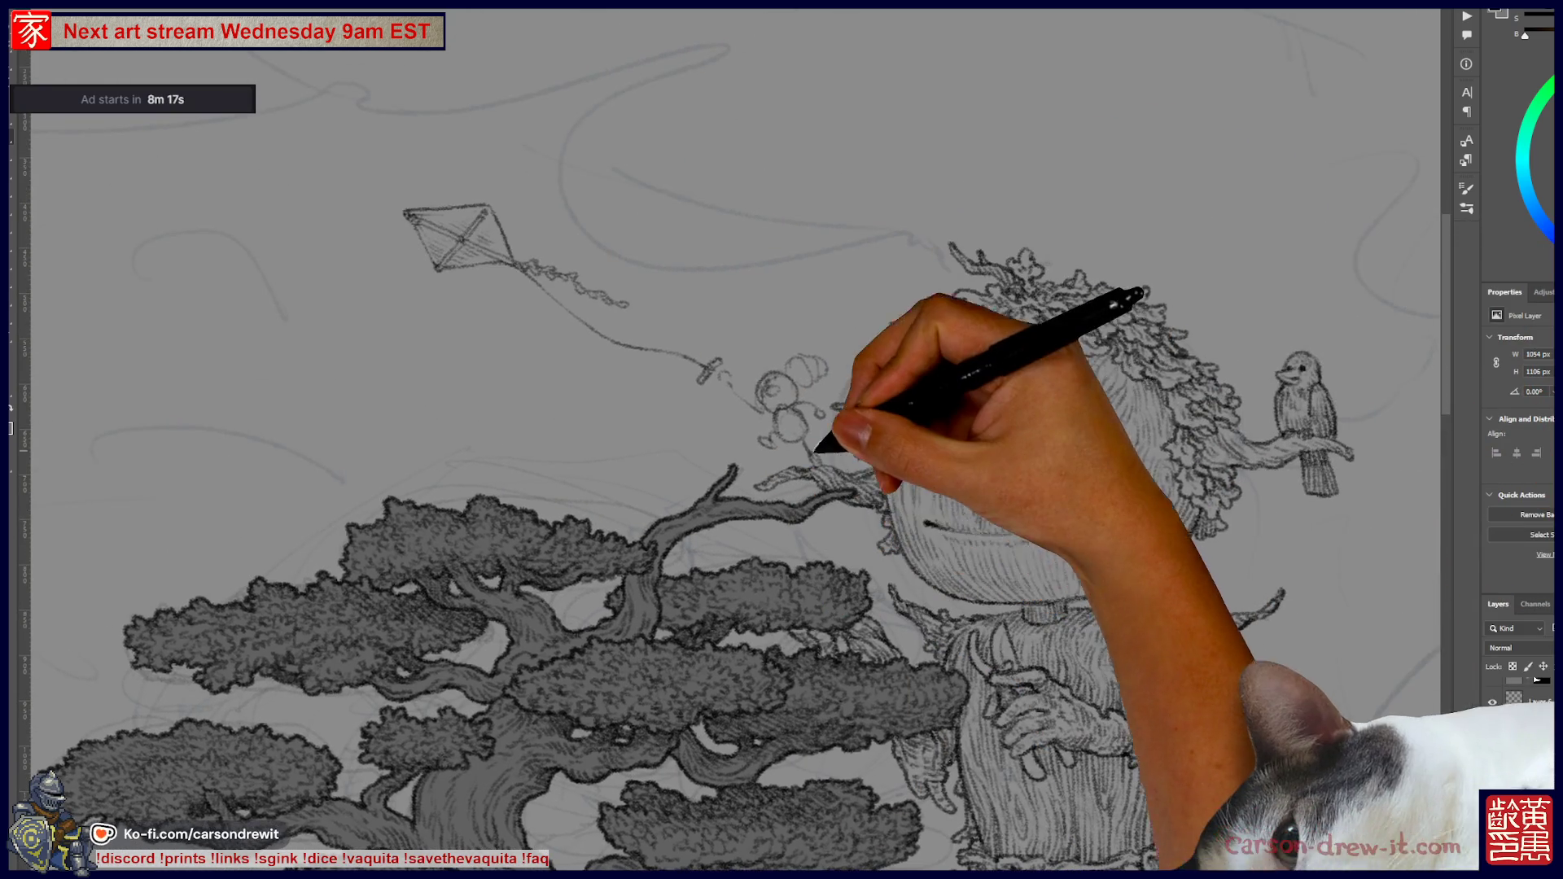
key("ctrl+plus")
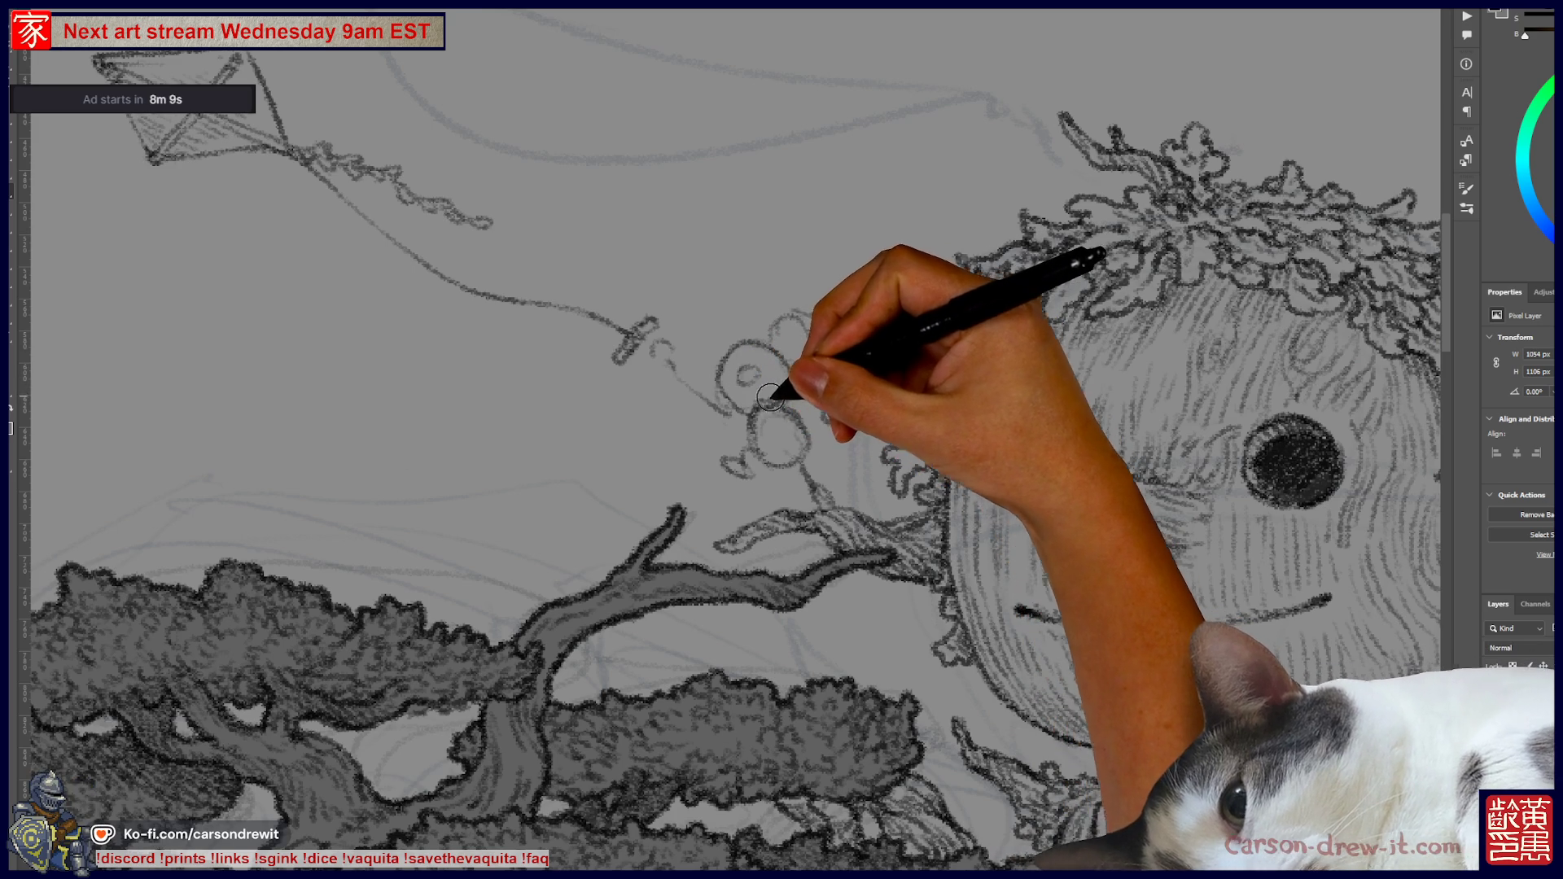
mouse_move(756, 410)
left_mouse_down()
mouse_move(796, 411)
mouse_move(804, 444)
left_mouse_up()
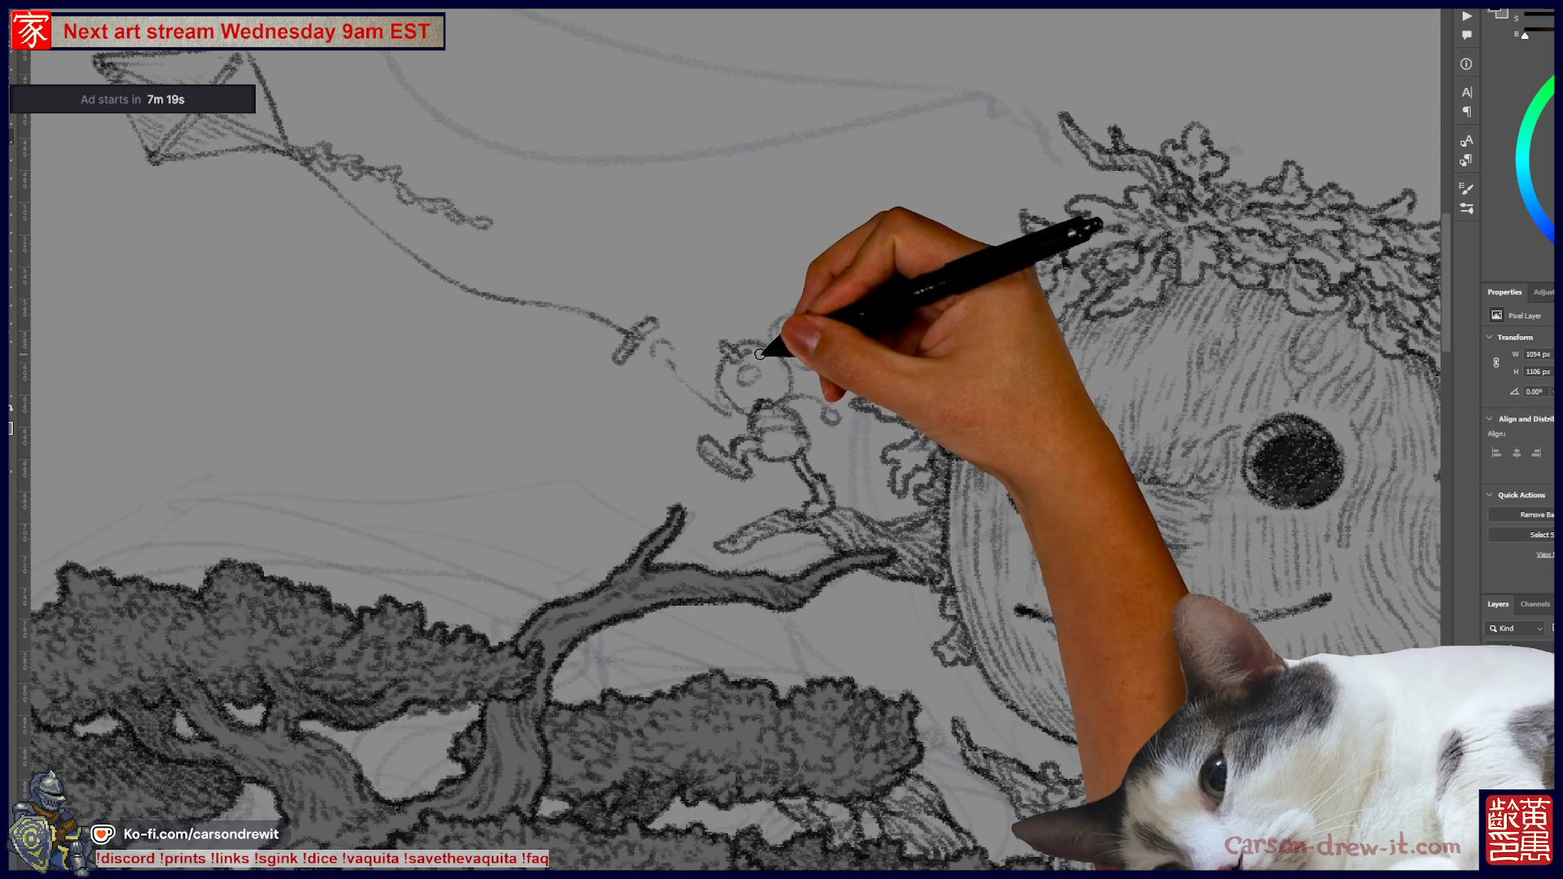
- With a finer brush, ink the head loop and a dark shaded eye mark
key("bracketleft")
key("bracketleft")
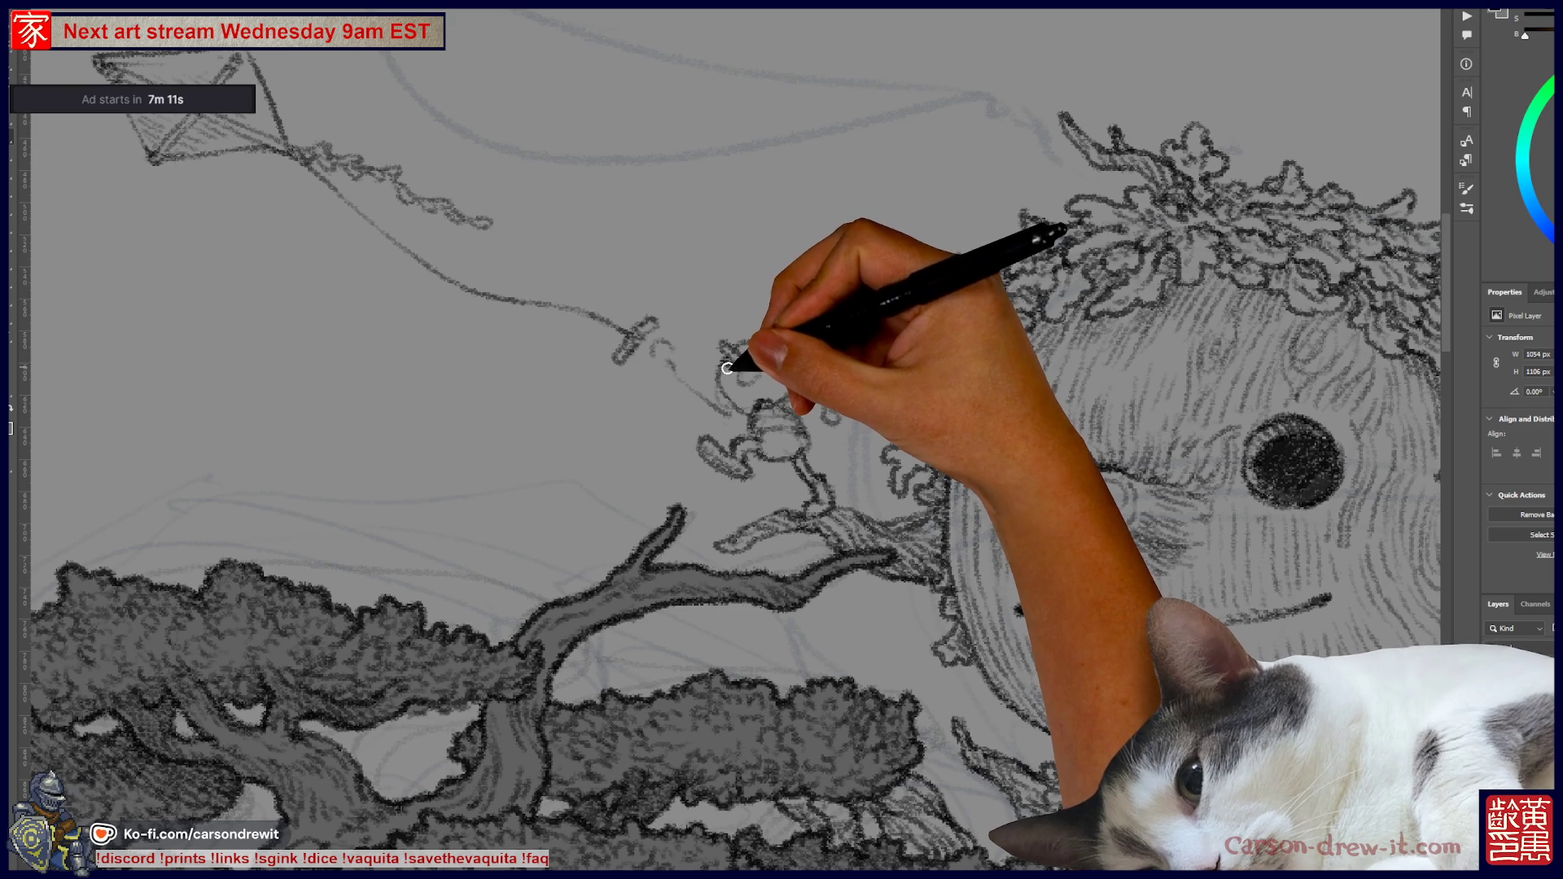
key("bracketright")
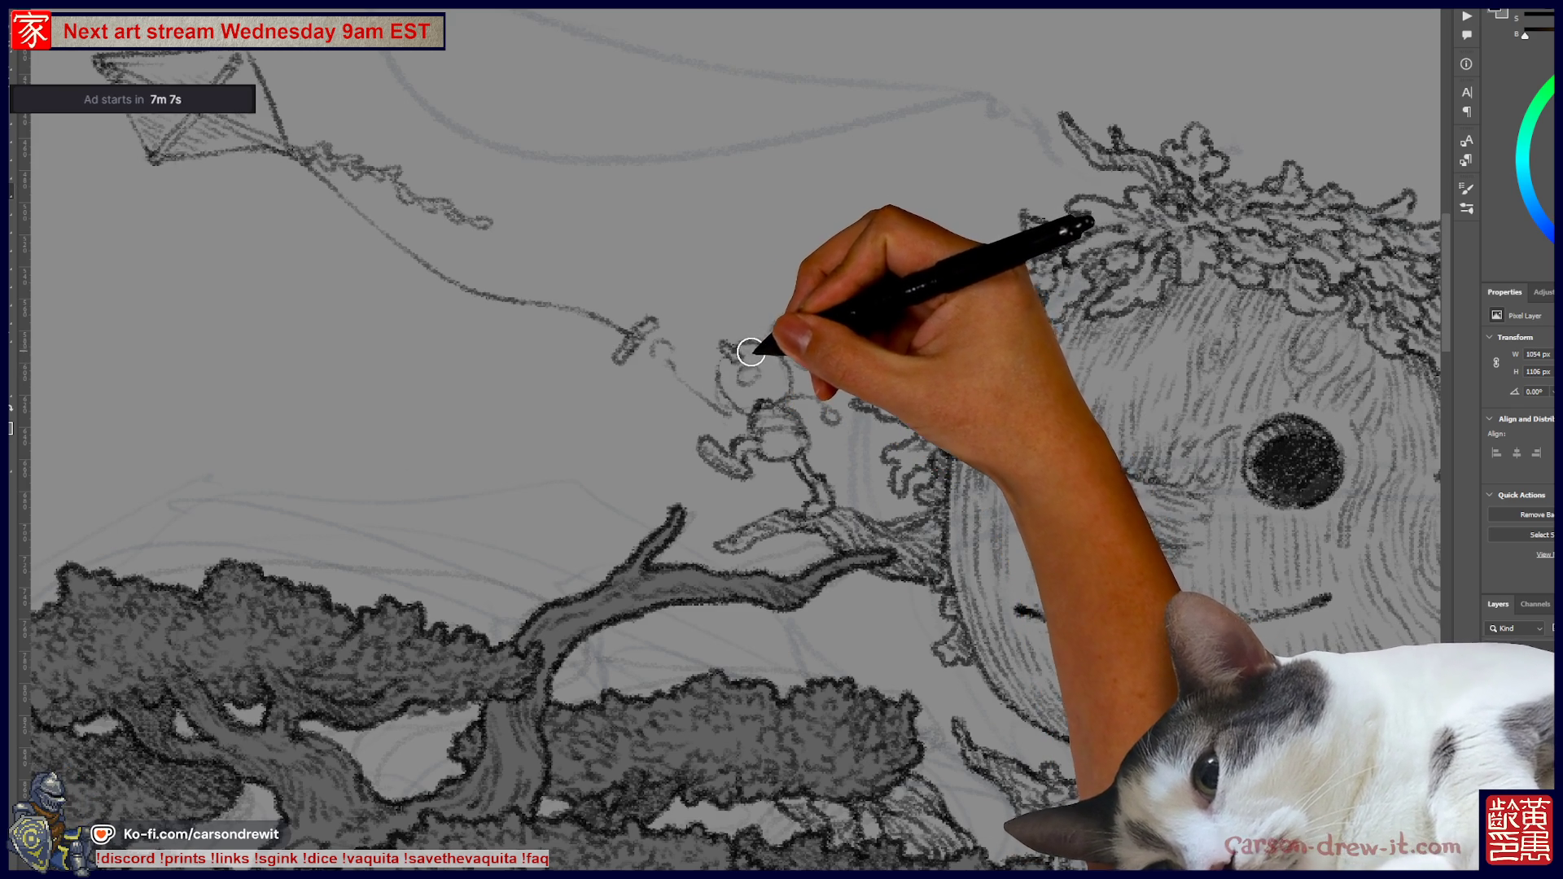
key("bracketleft")
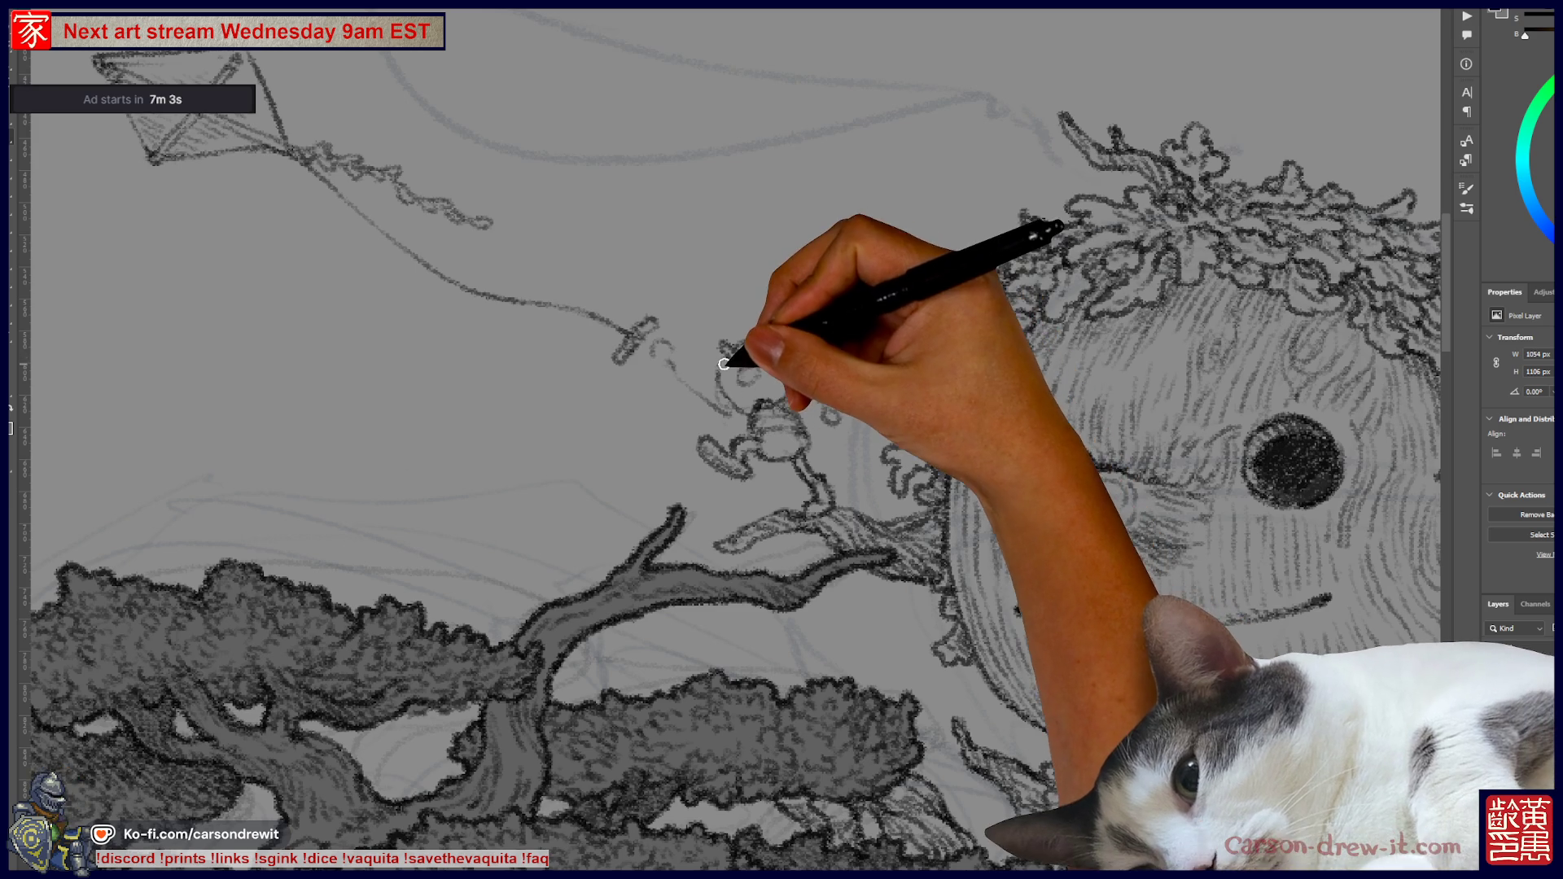
key("bracketleft")
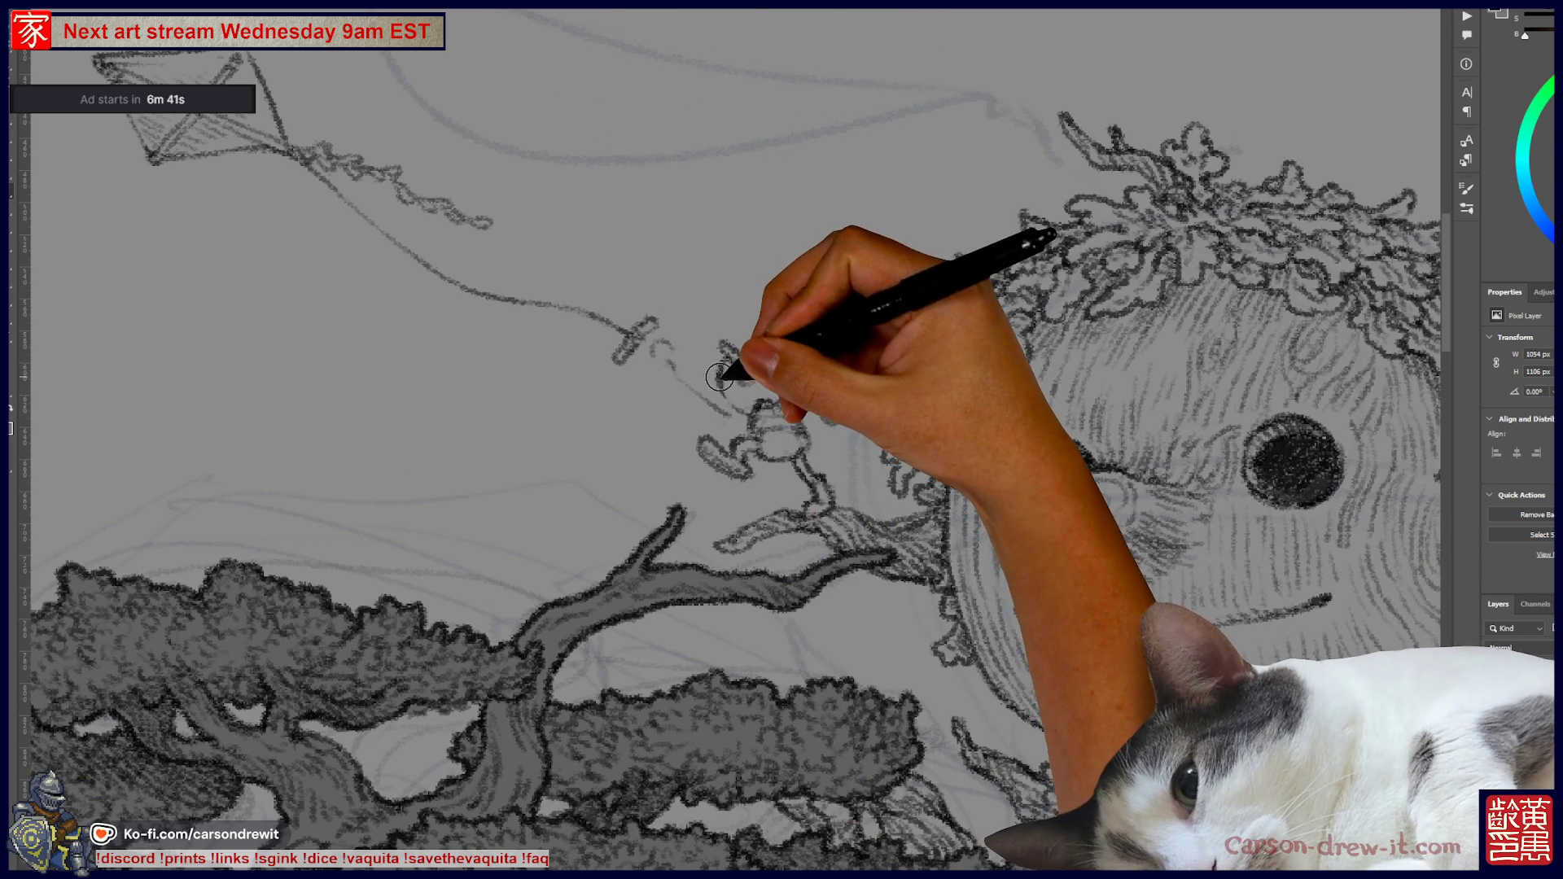
key("bracketleft")
key("bracketleft")
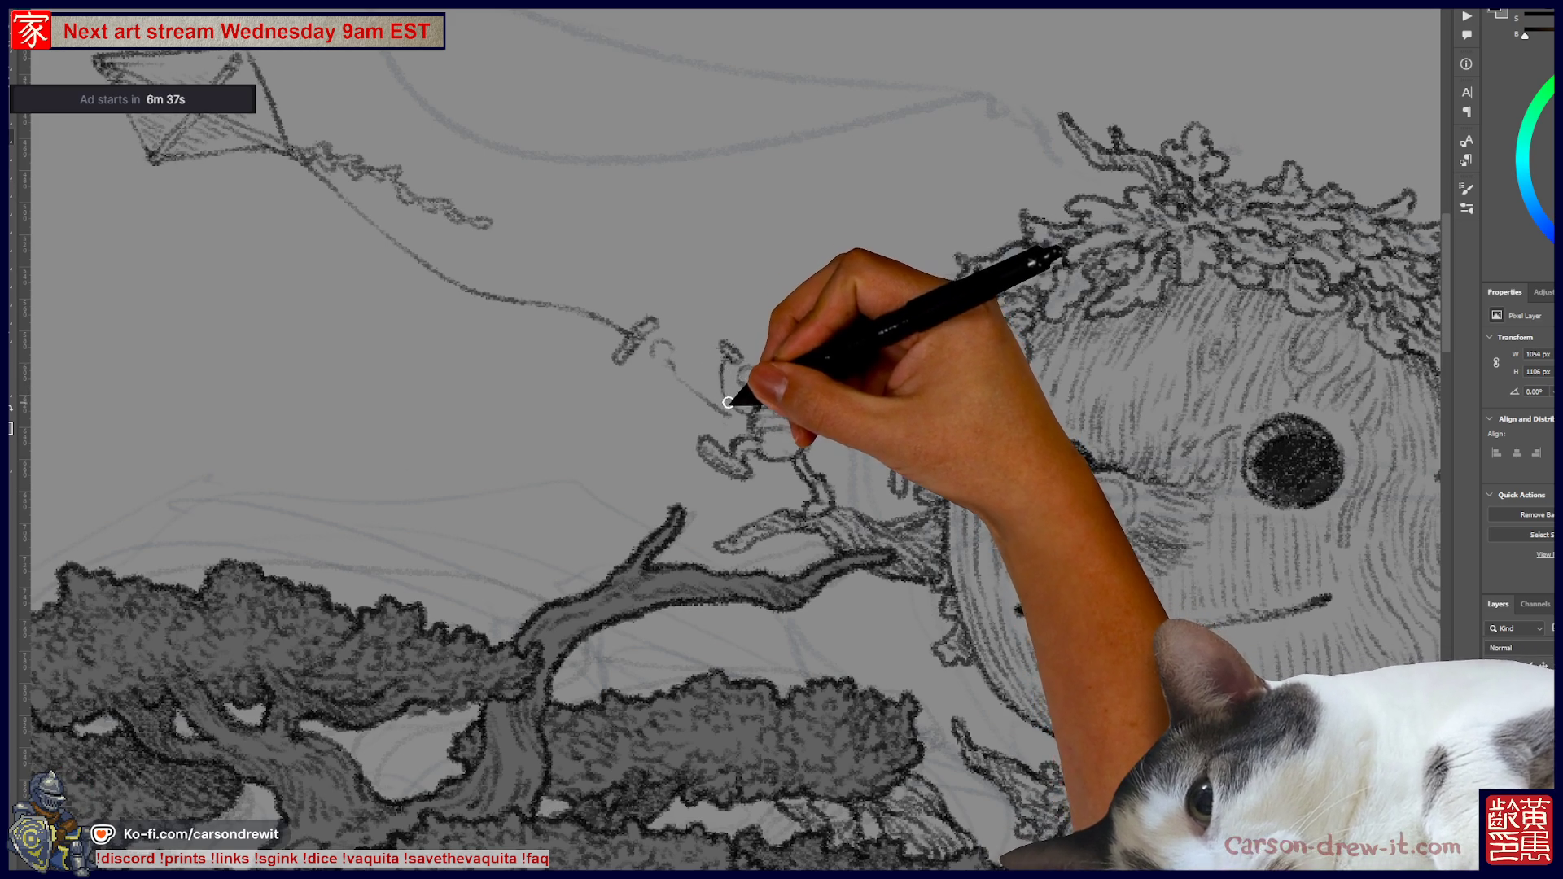
left_click_drag(728, 361, 753, 401)
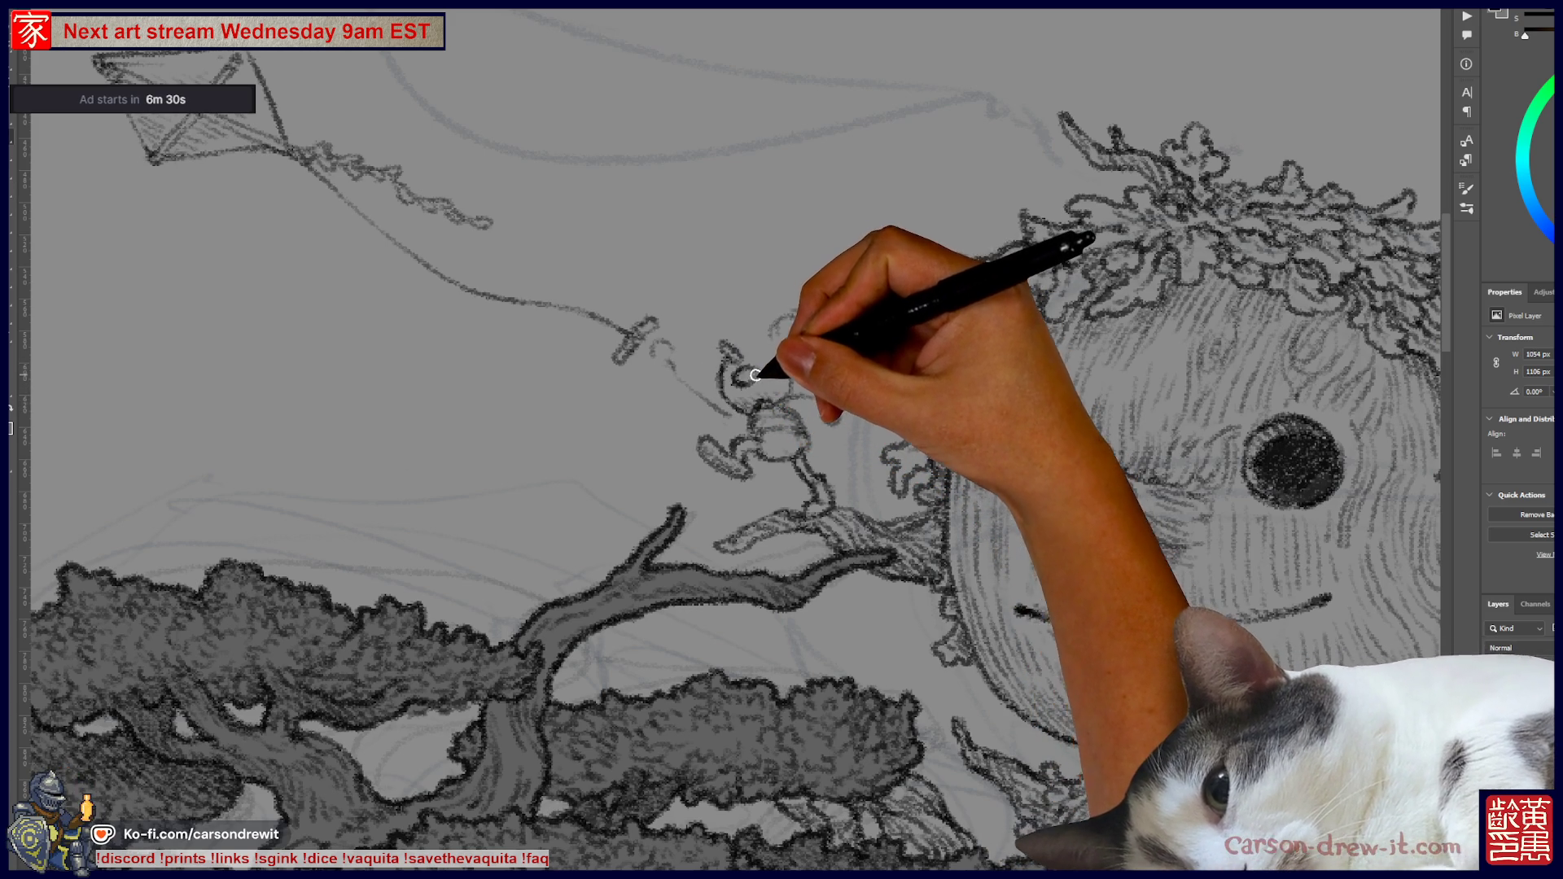
key("bracketright")
key("bracketright")
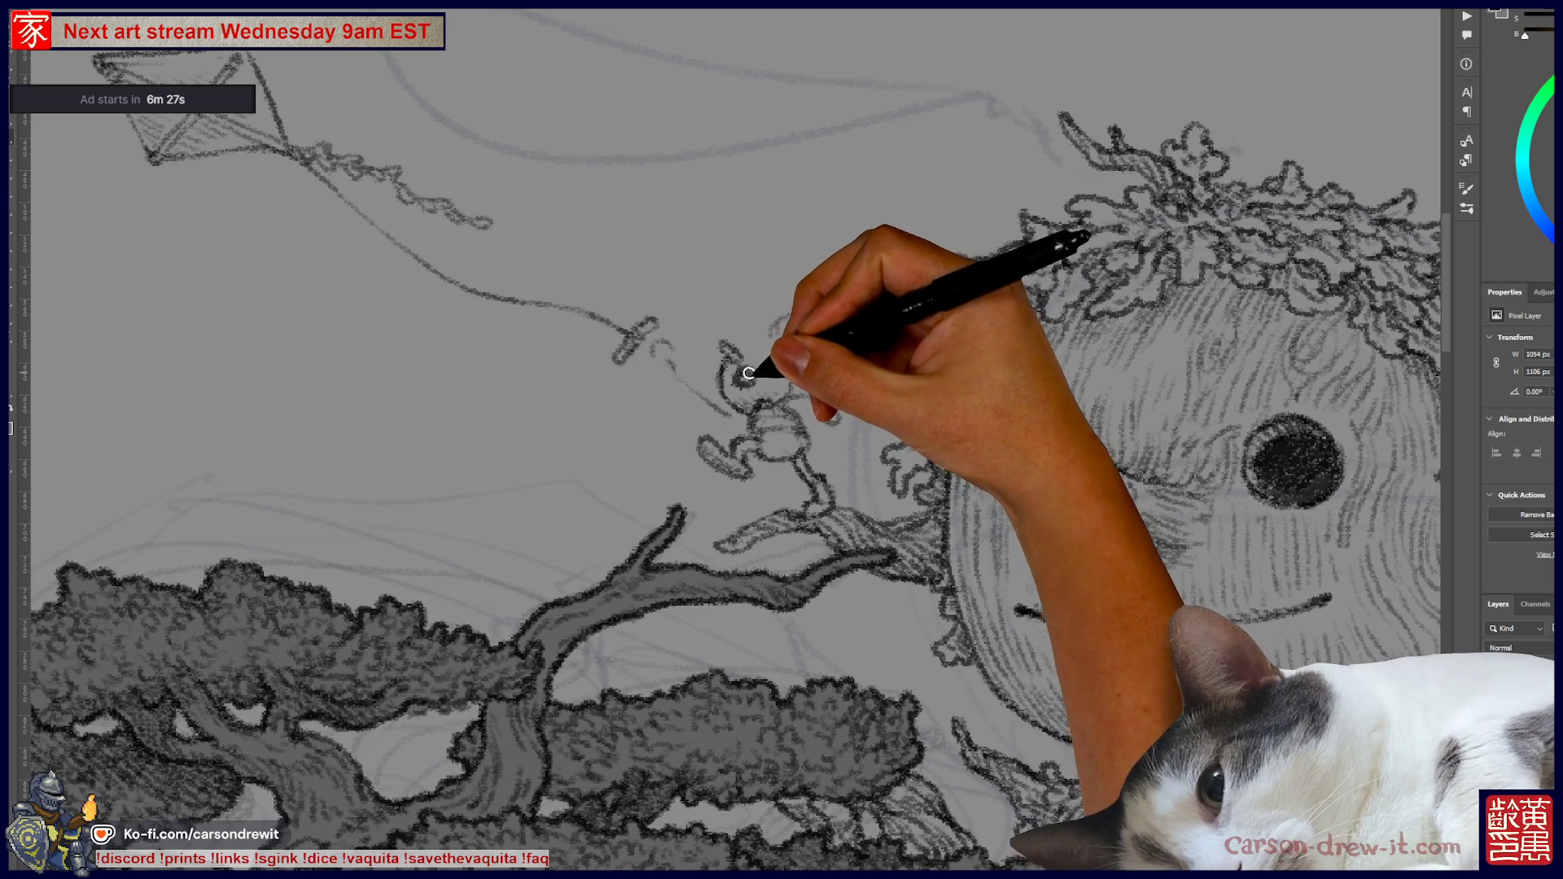
left_click_drag(736, 376, 757, 378)
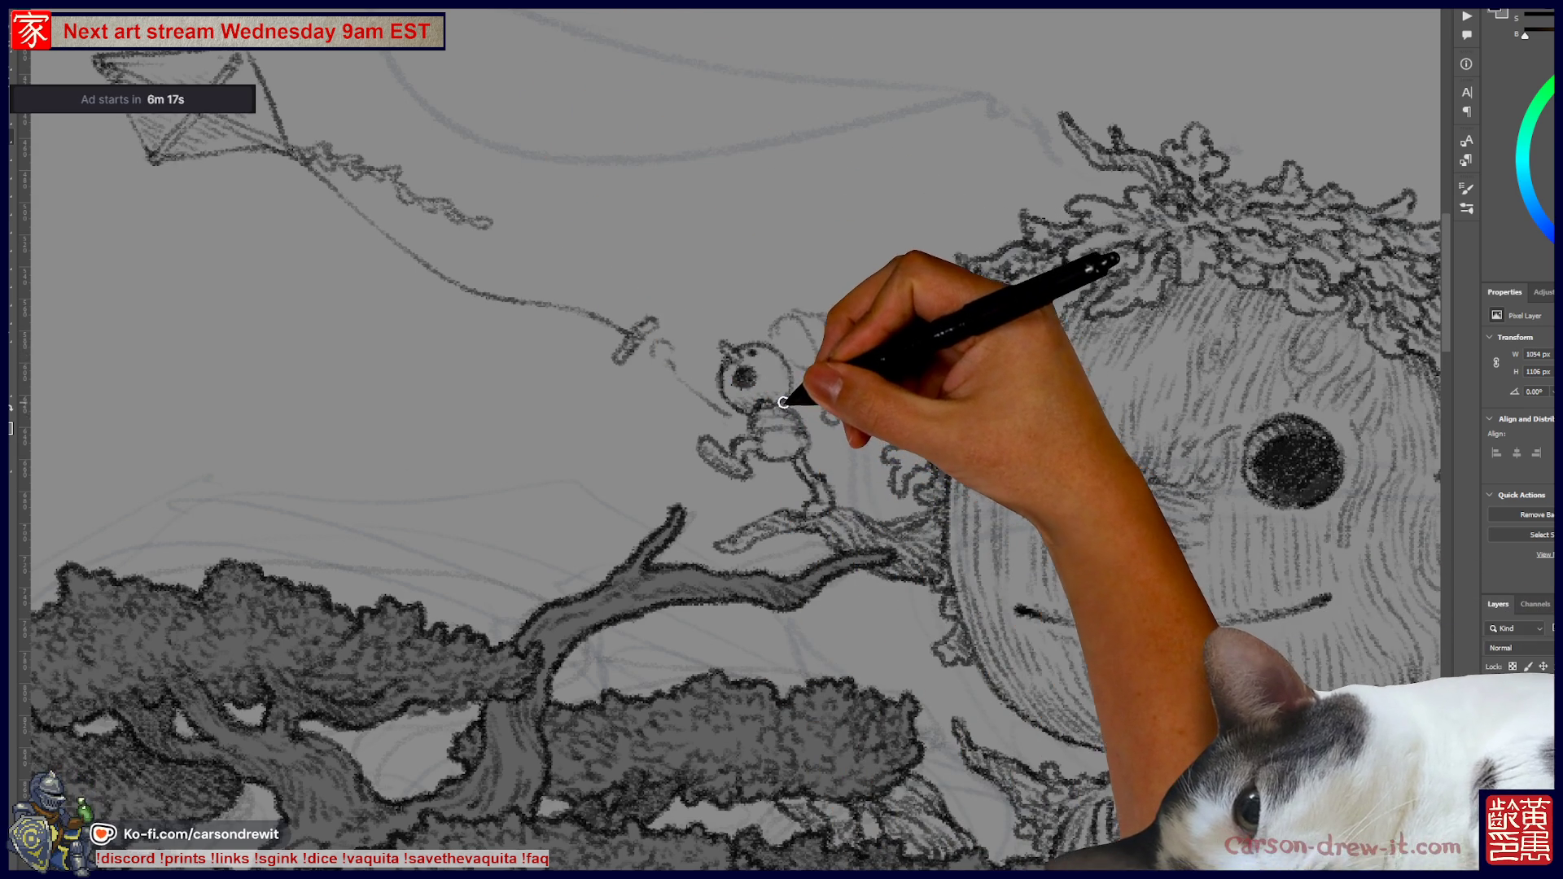
- Ink the figure's arm reaching up to the kite string and its running legs, resizing the brush
key("bracketleft")
key("bracketleft")
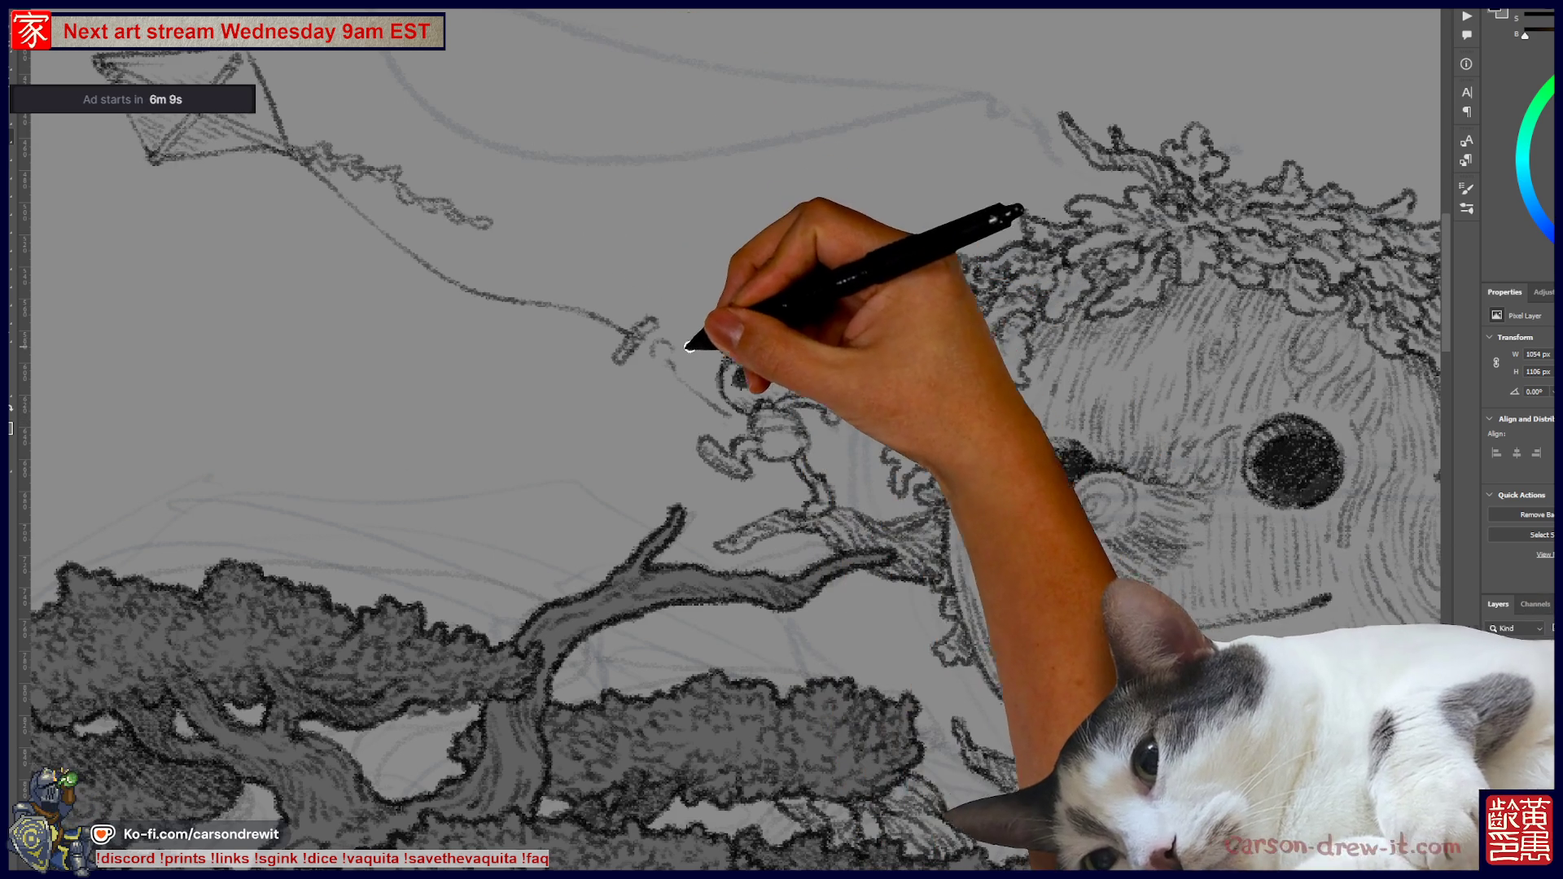
key("bracketright")
key("bracketright")
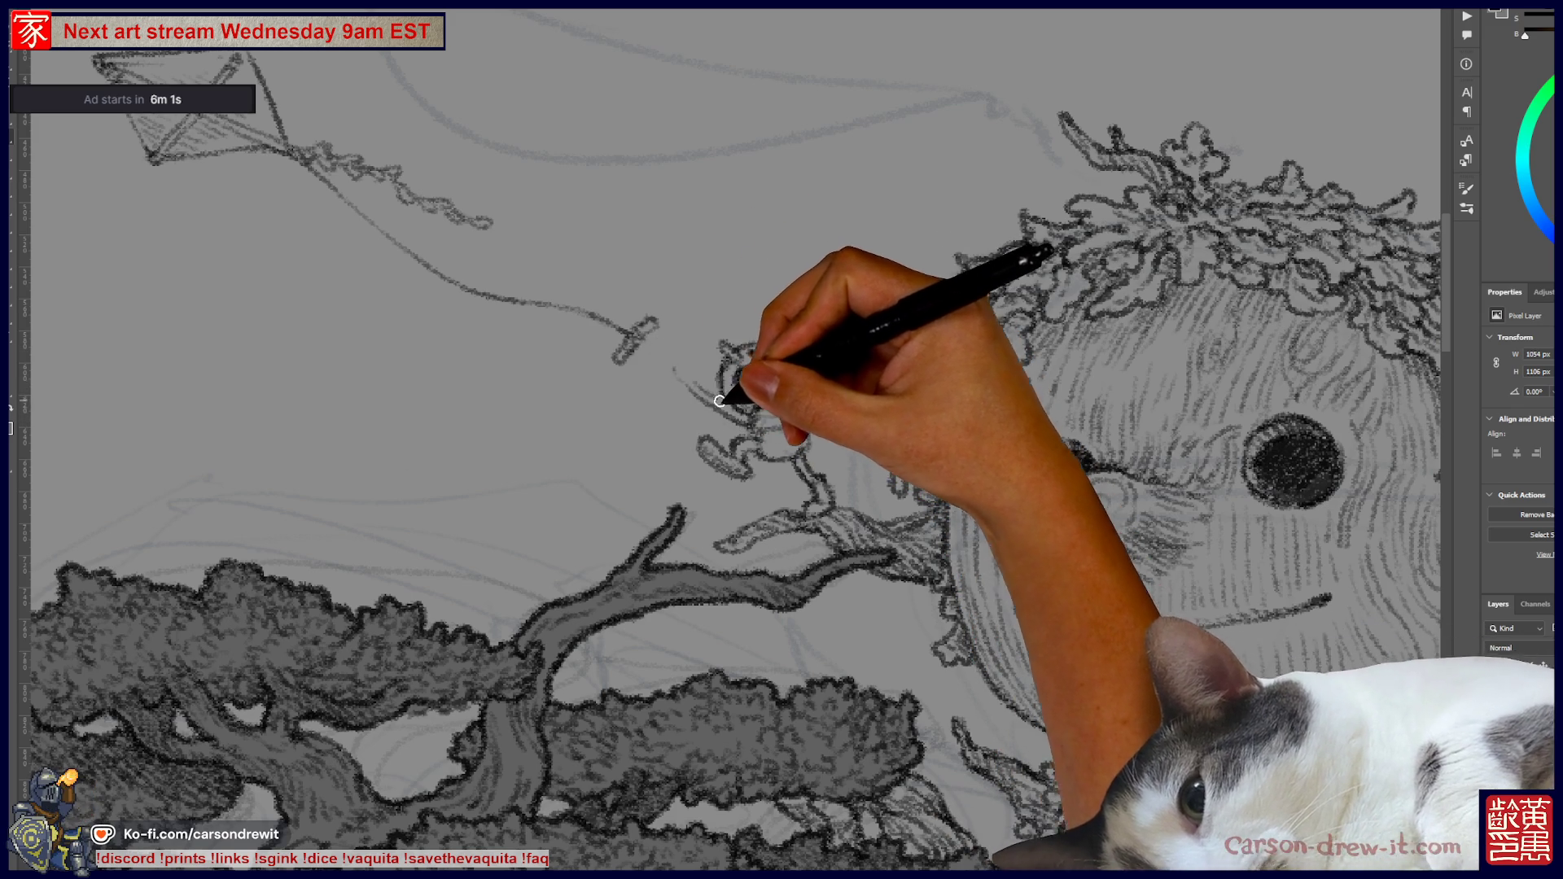
key("ctrl")
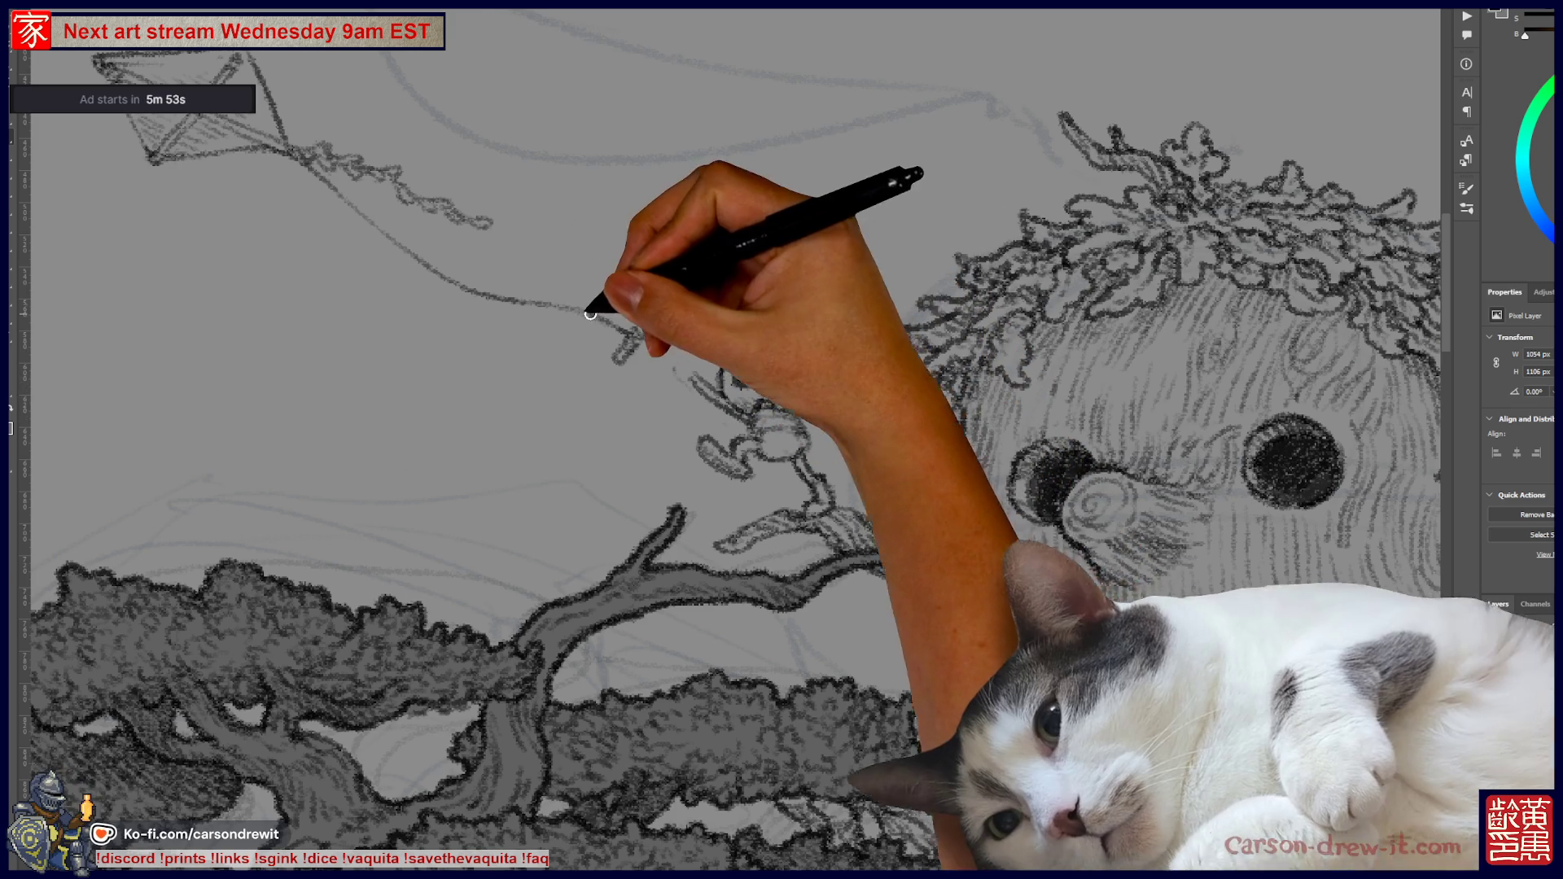
key("bracketright")
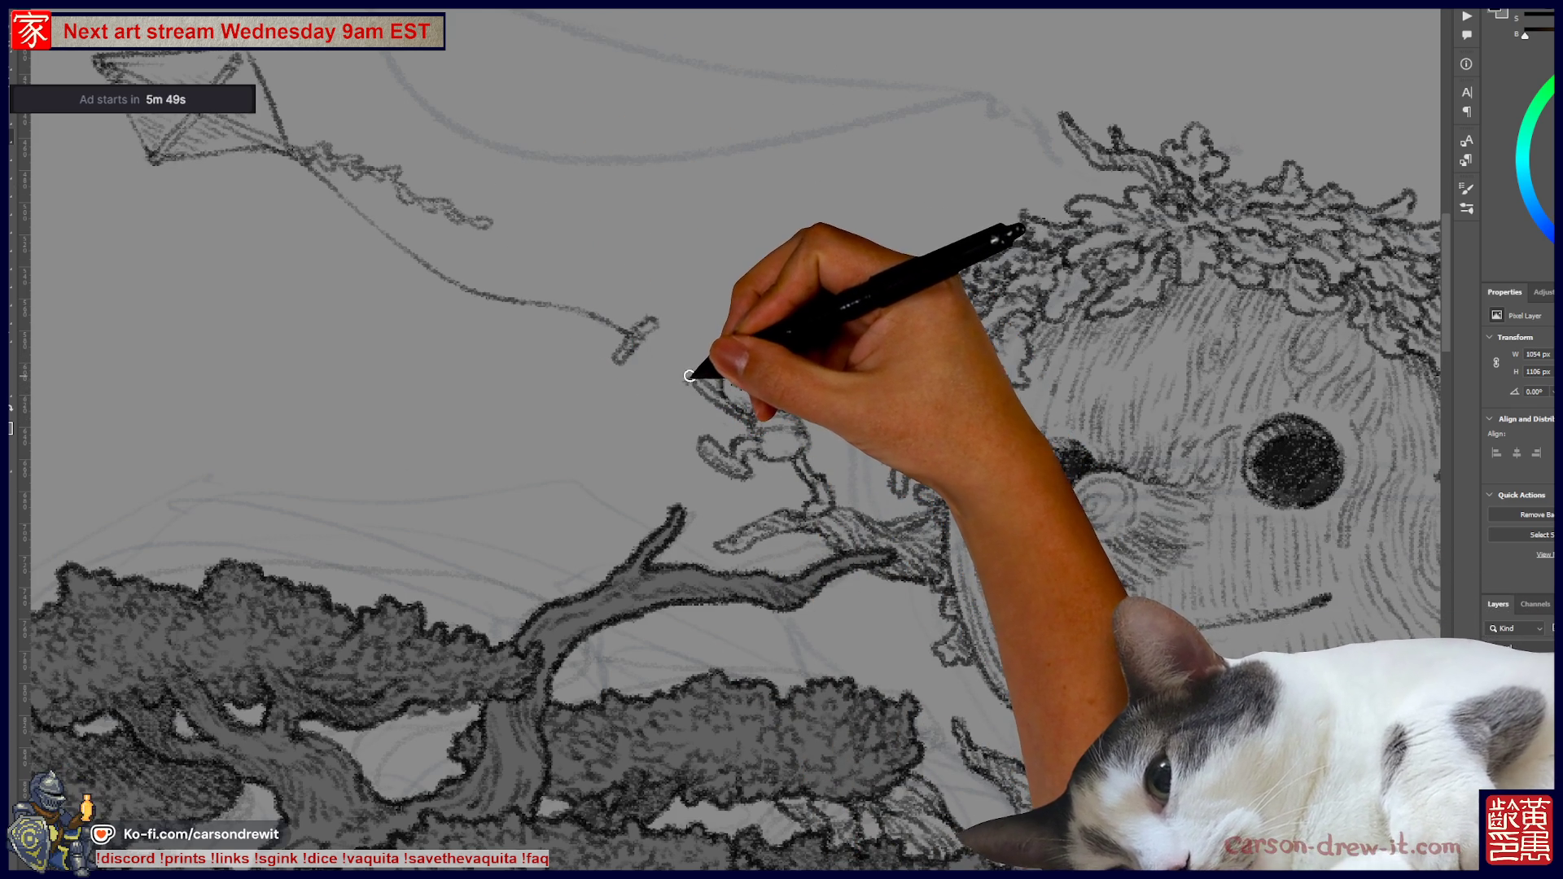
key("bracketleft")
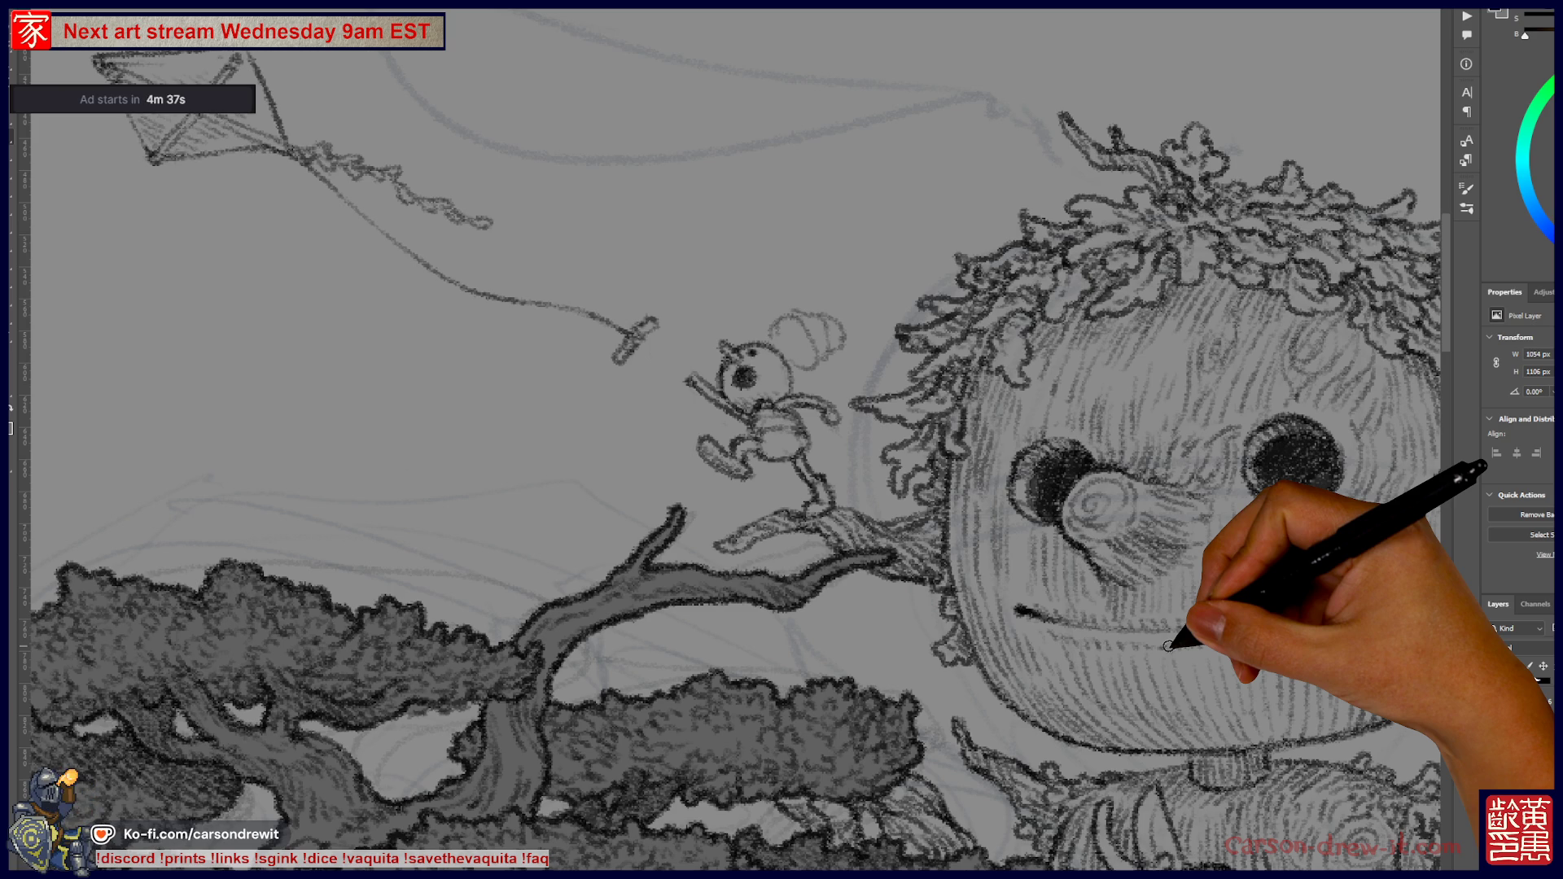
left_click_drag(1026, 611, 1331, 599)
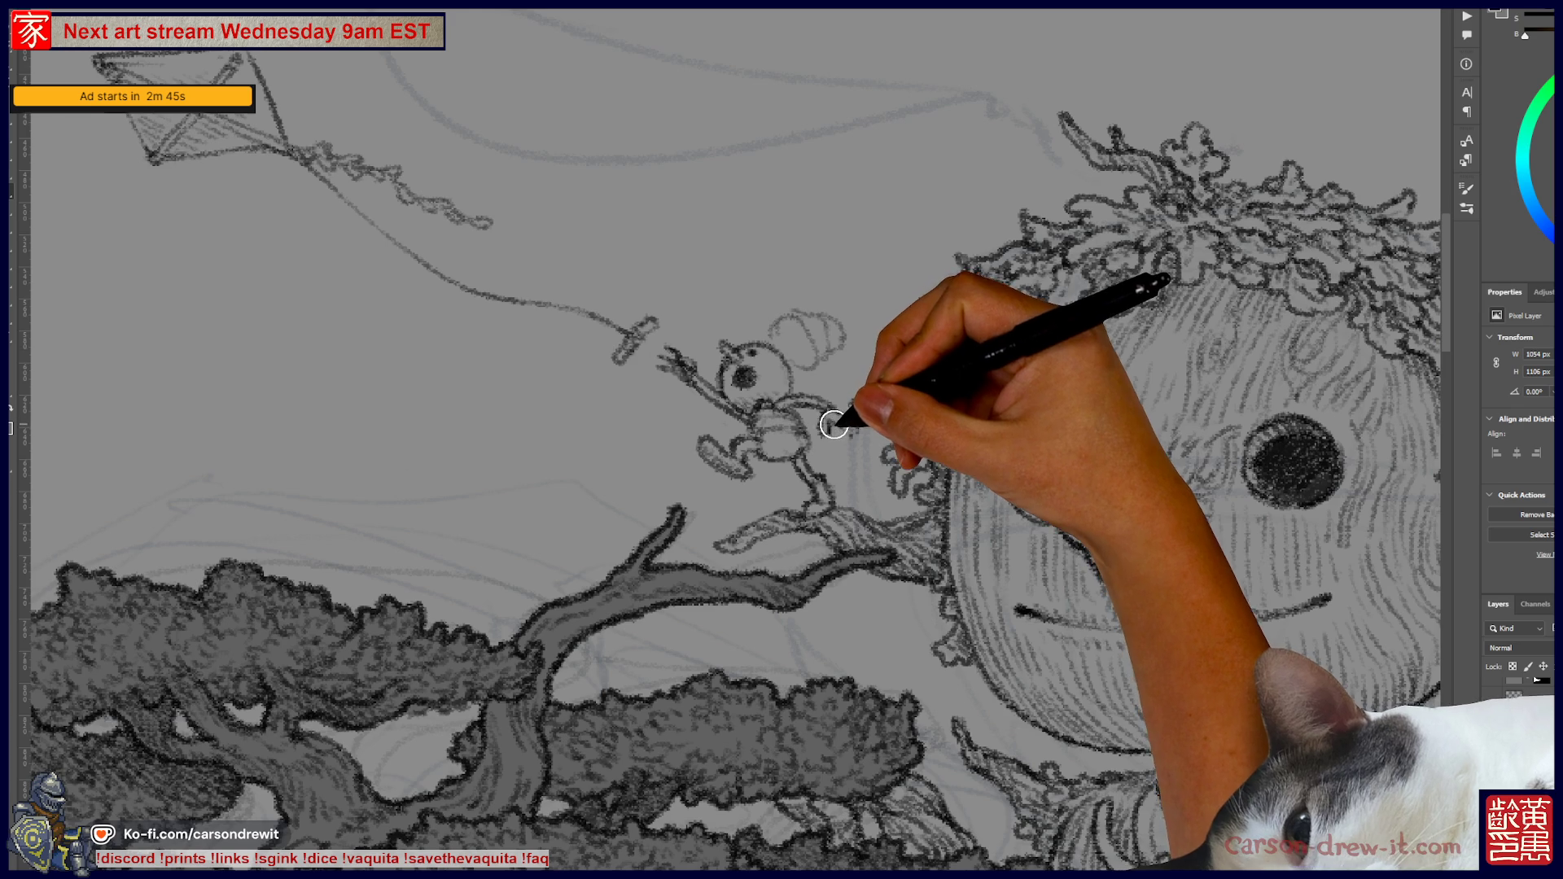
- Shrink the brush and ink a small ridged cap on the creature's head
key("bracketleft")
key("bracketleft")
key("bracketleft")
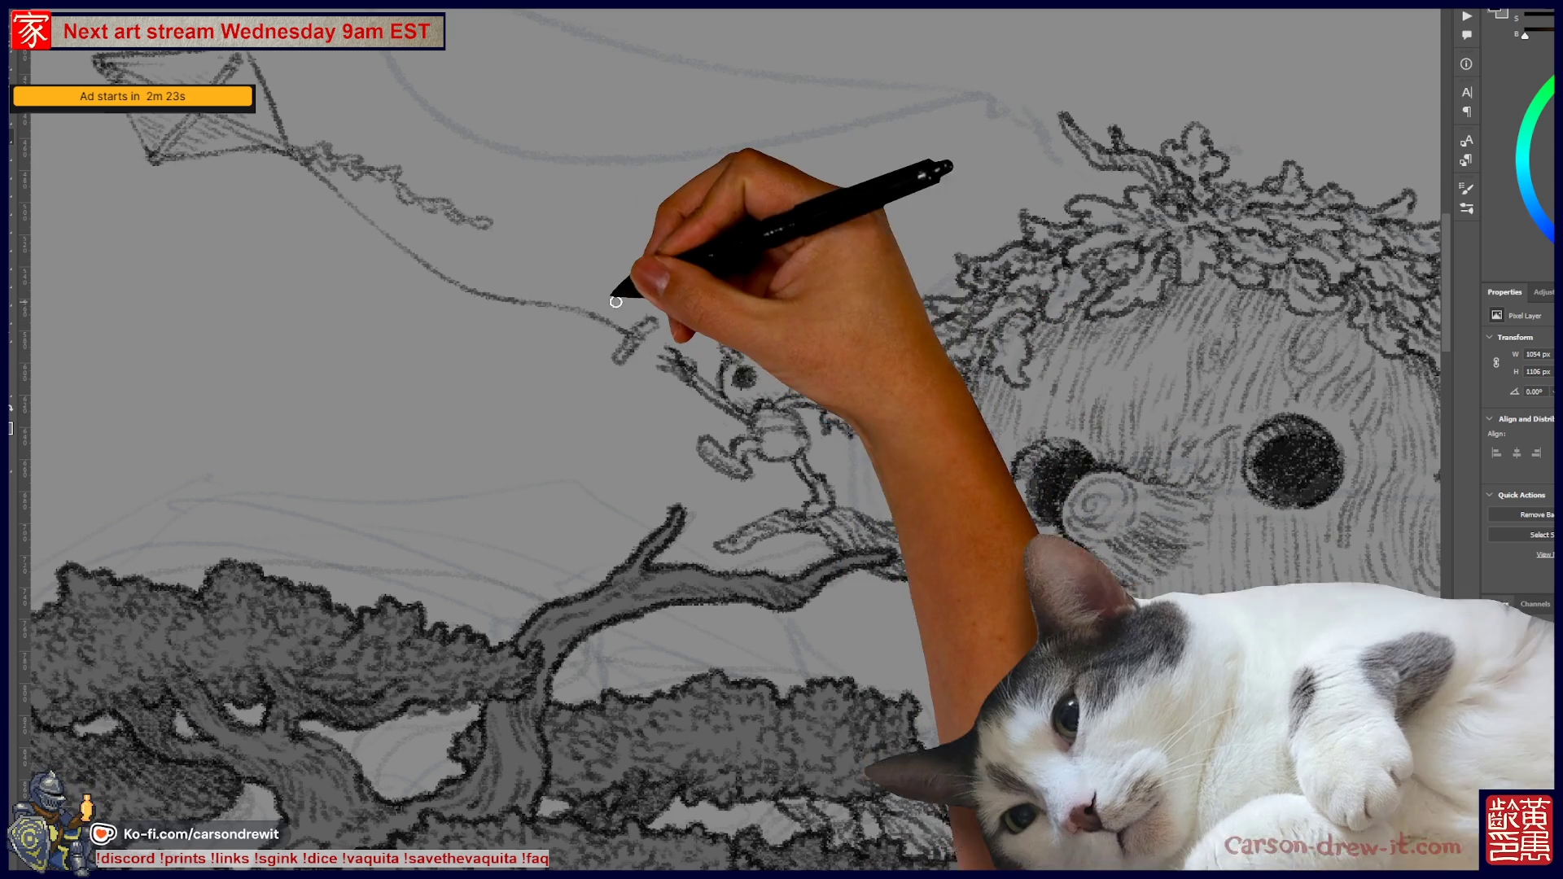
- Ink fine lines on the small figure's head with a smaller brush
left_click_drag(714, 359, 788, 331)
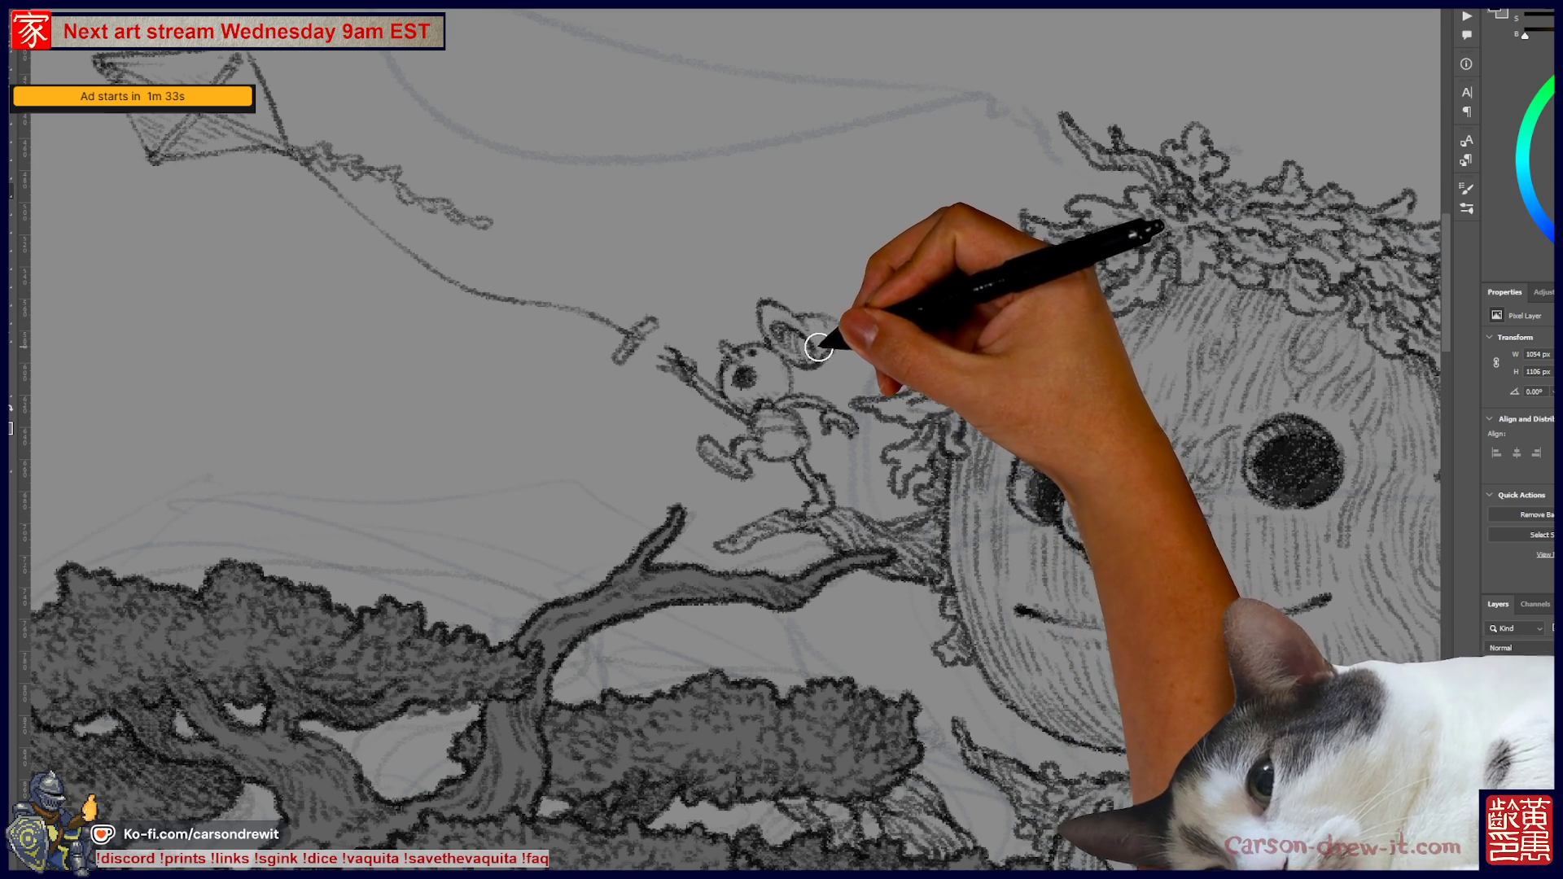
key("bracketleft")
key("bracketleft")
key("bracketleft")
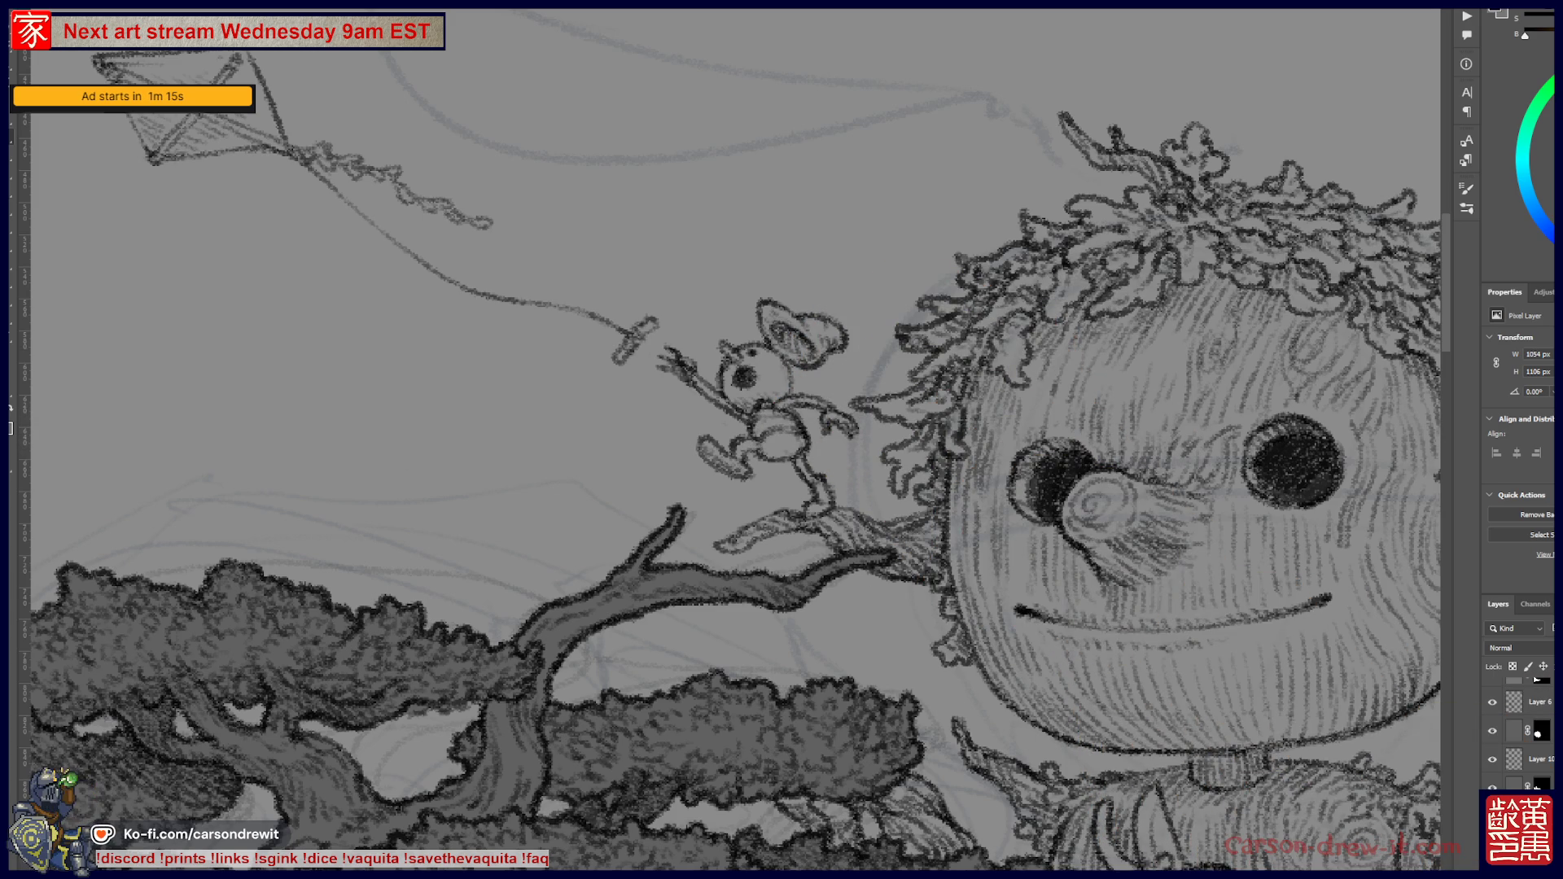
- Fit the scarecrow and bonsai illustration on screen, pan around it, then Ctrl+Tab to the SCORES document
key("ctrl+0")
left_click_drag(895, 492, 815, 498)
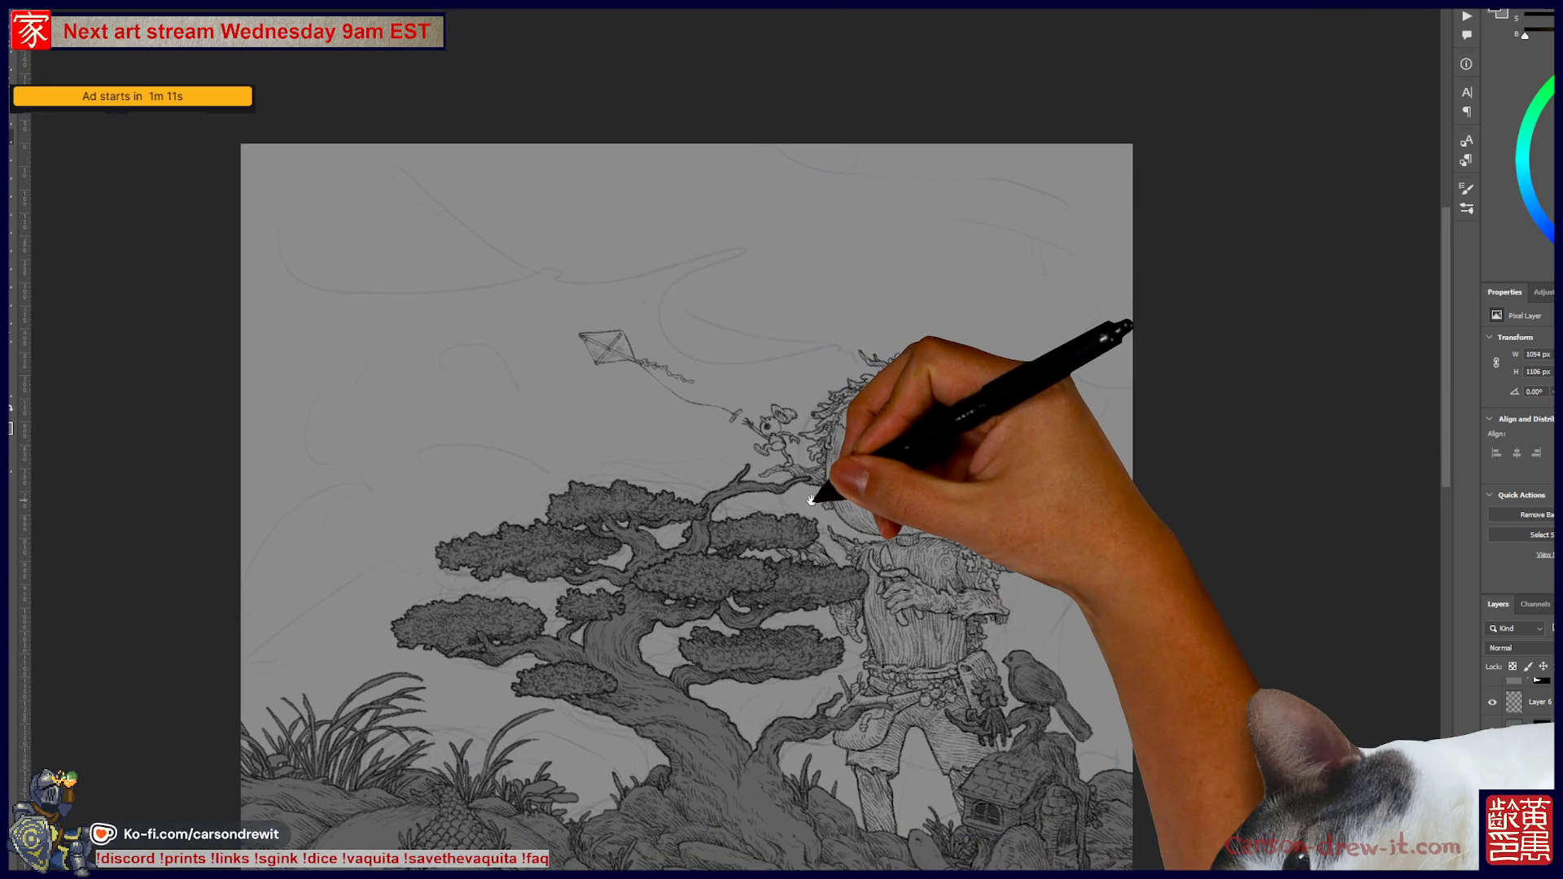
scroll(798, 503, "up", 3)
left_click_drag(783, 505, 777, 509)
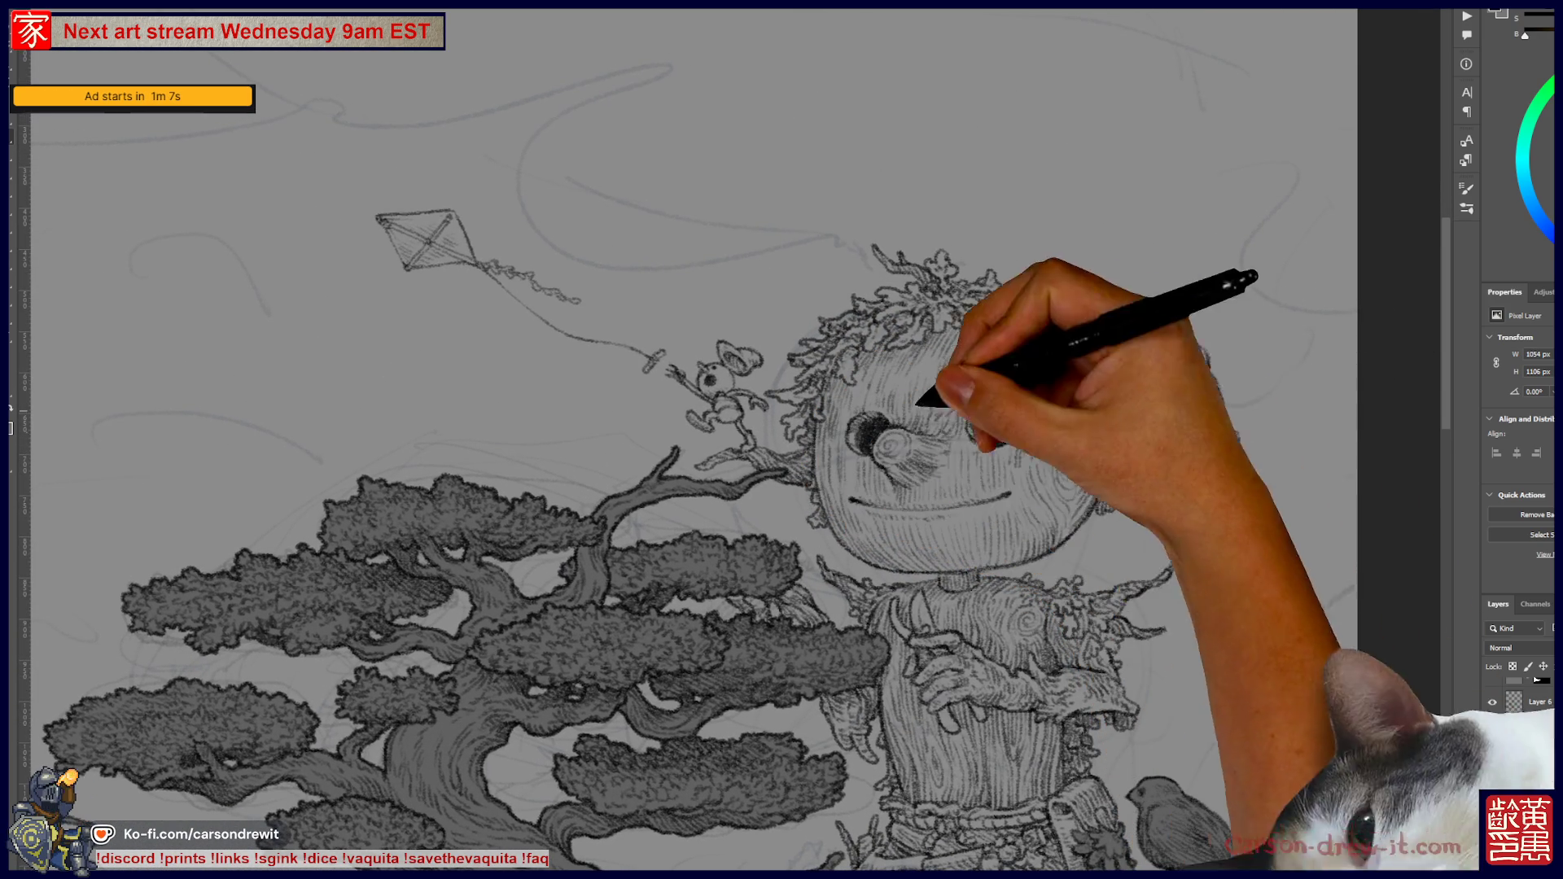
mouse_move(1102, 564)
left_mouse_down()
mouse_move(1096, 517)
mouse_move(964, 447)
mouse_move(921, 402)
left_mouse_up()
scroll(1076, 517, "down", 2)
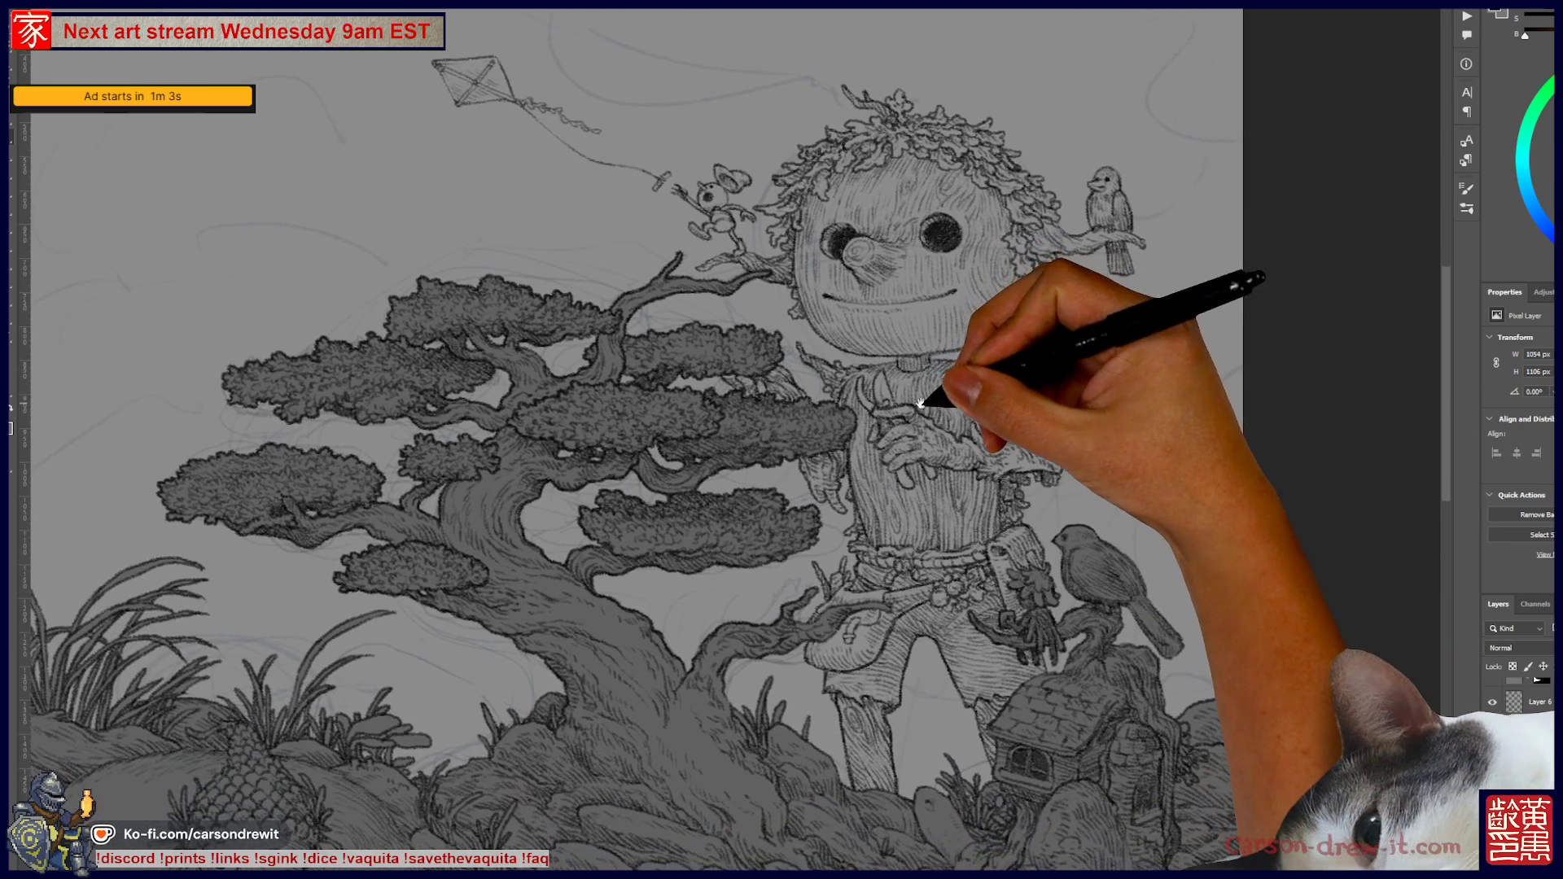
scroll(1018, 456, "down", 2)
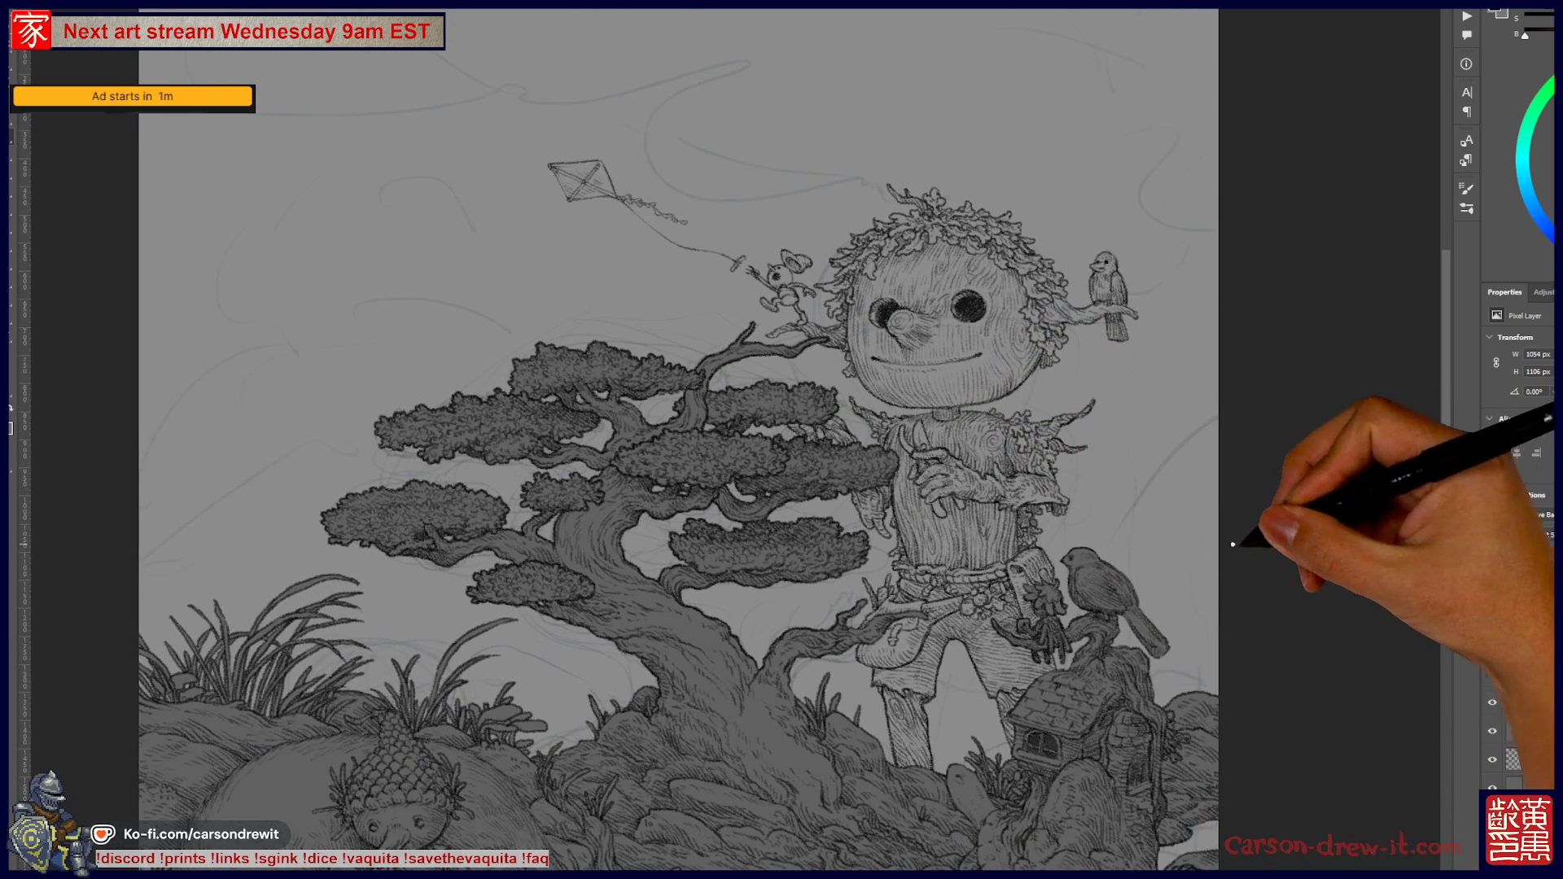
left_click_drag(922, 409, 941, 431)
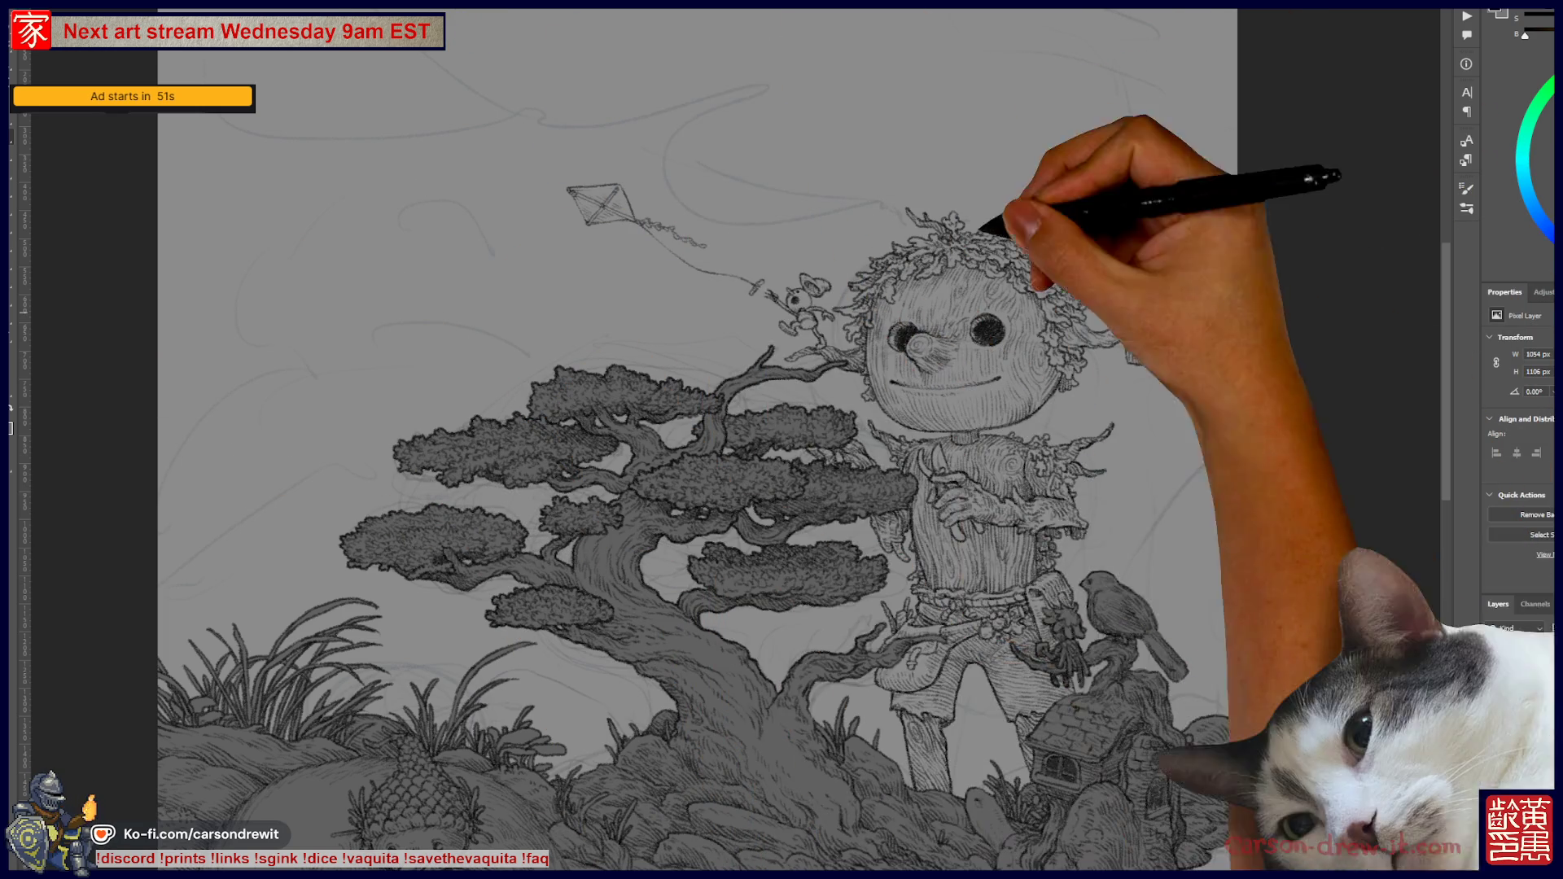
key("ctrl+Tab")
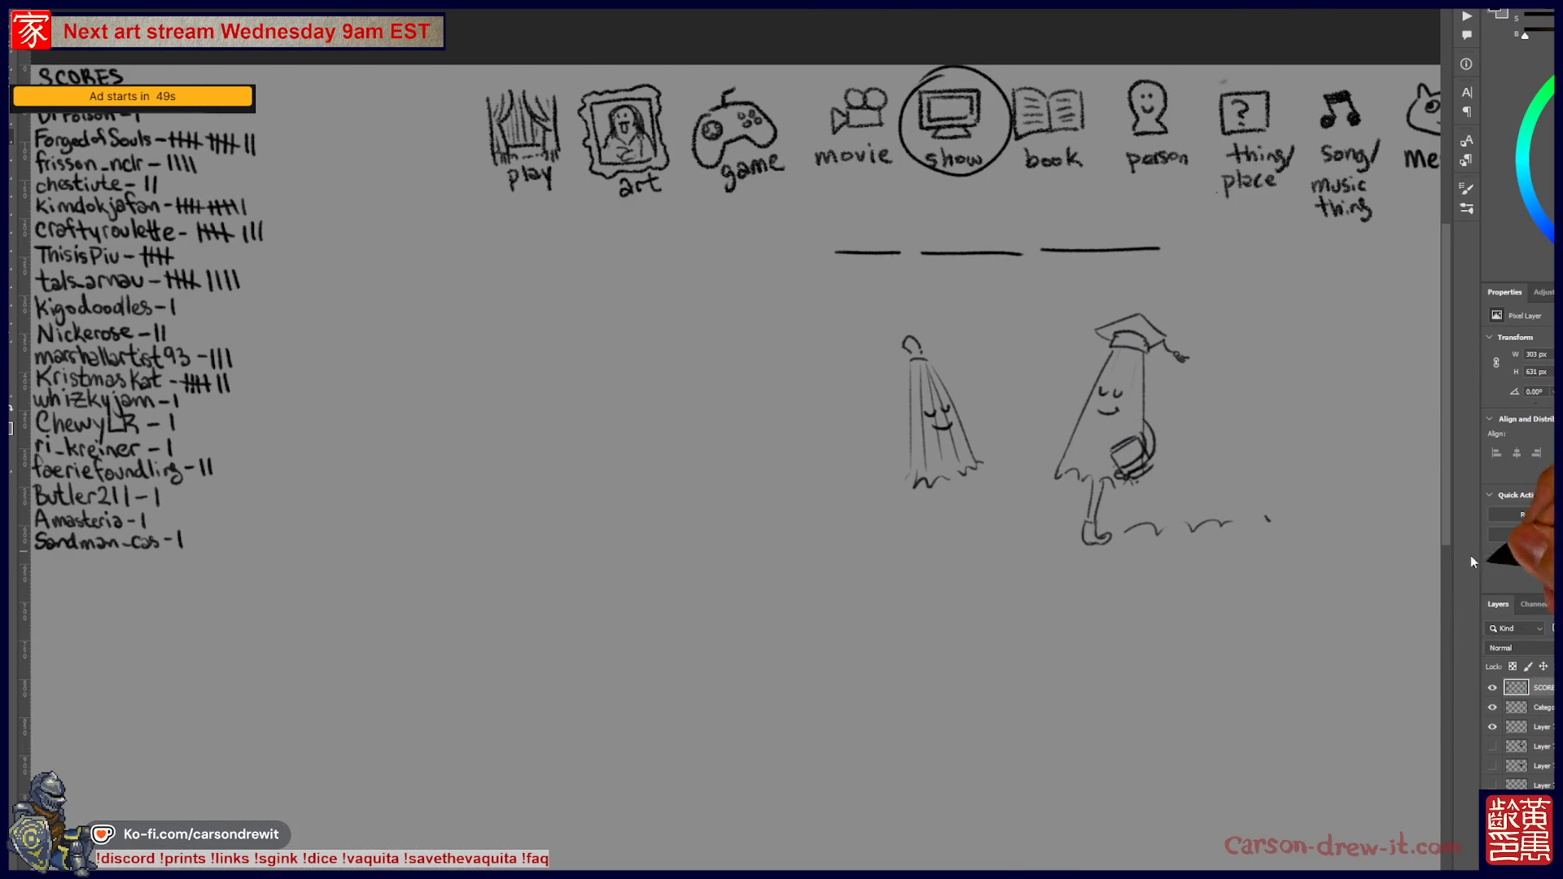
- Hide the previous round's sketch layer and bring the category icons into view
left_click(1496, 739)
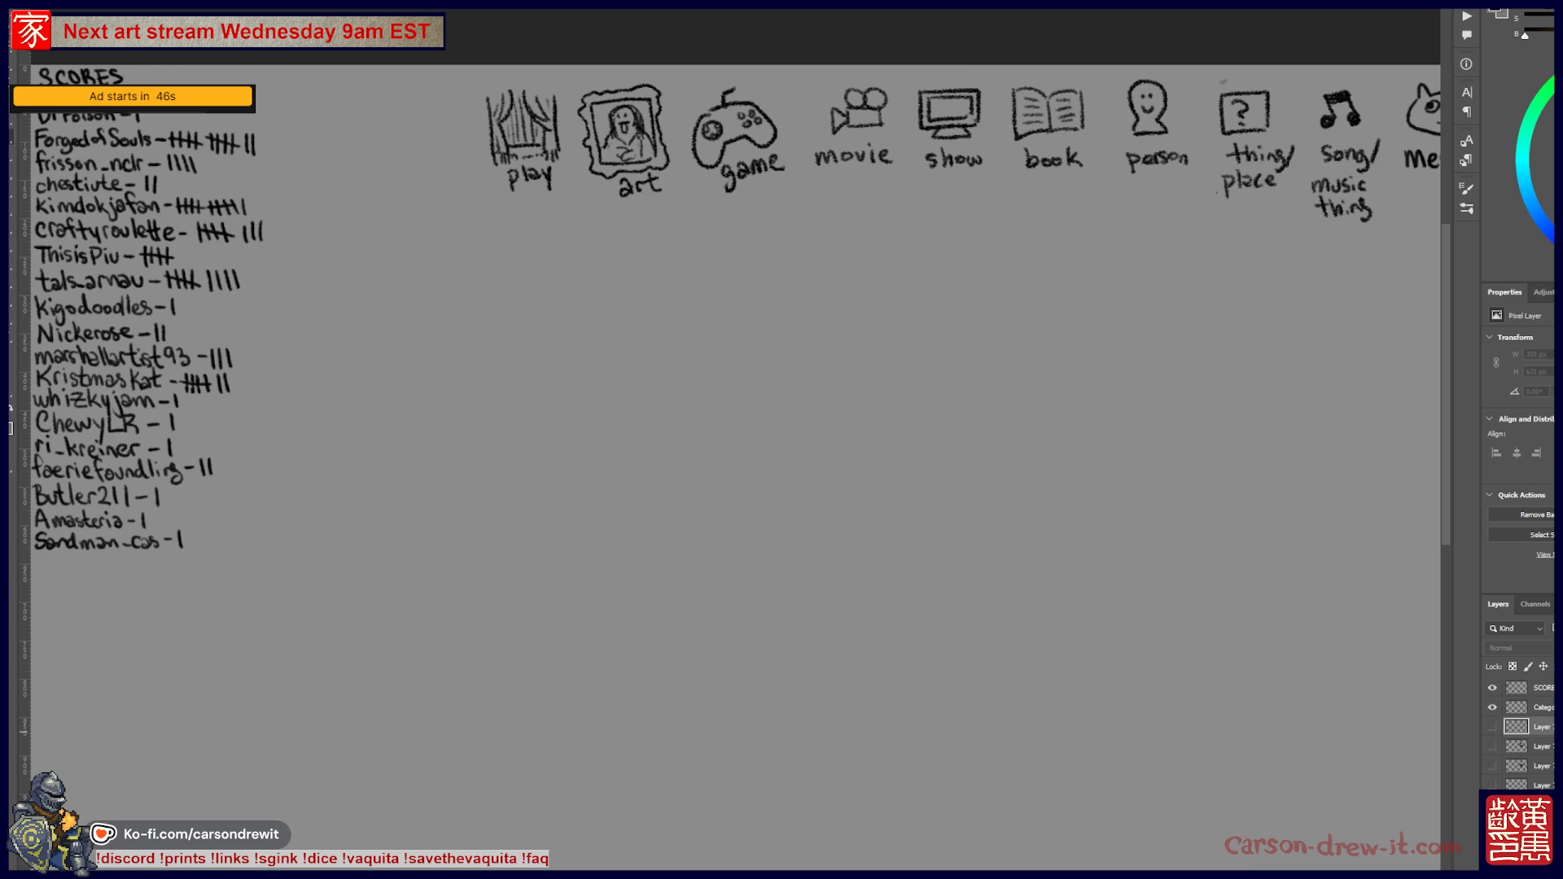
mouse_move(949, 533)
left_mouse_down()
mouse_move(759, 578)
mouse_move(811, 535)
mouse_move(916, 535)
mouse_move(806, 582)
left_mouse_up()
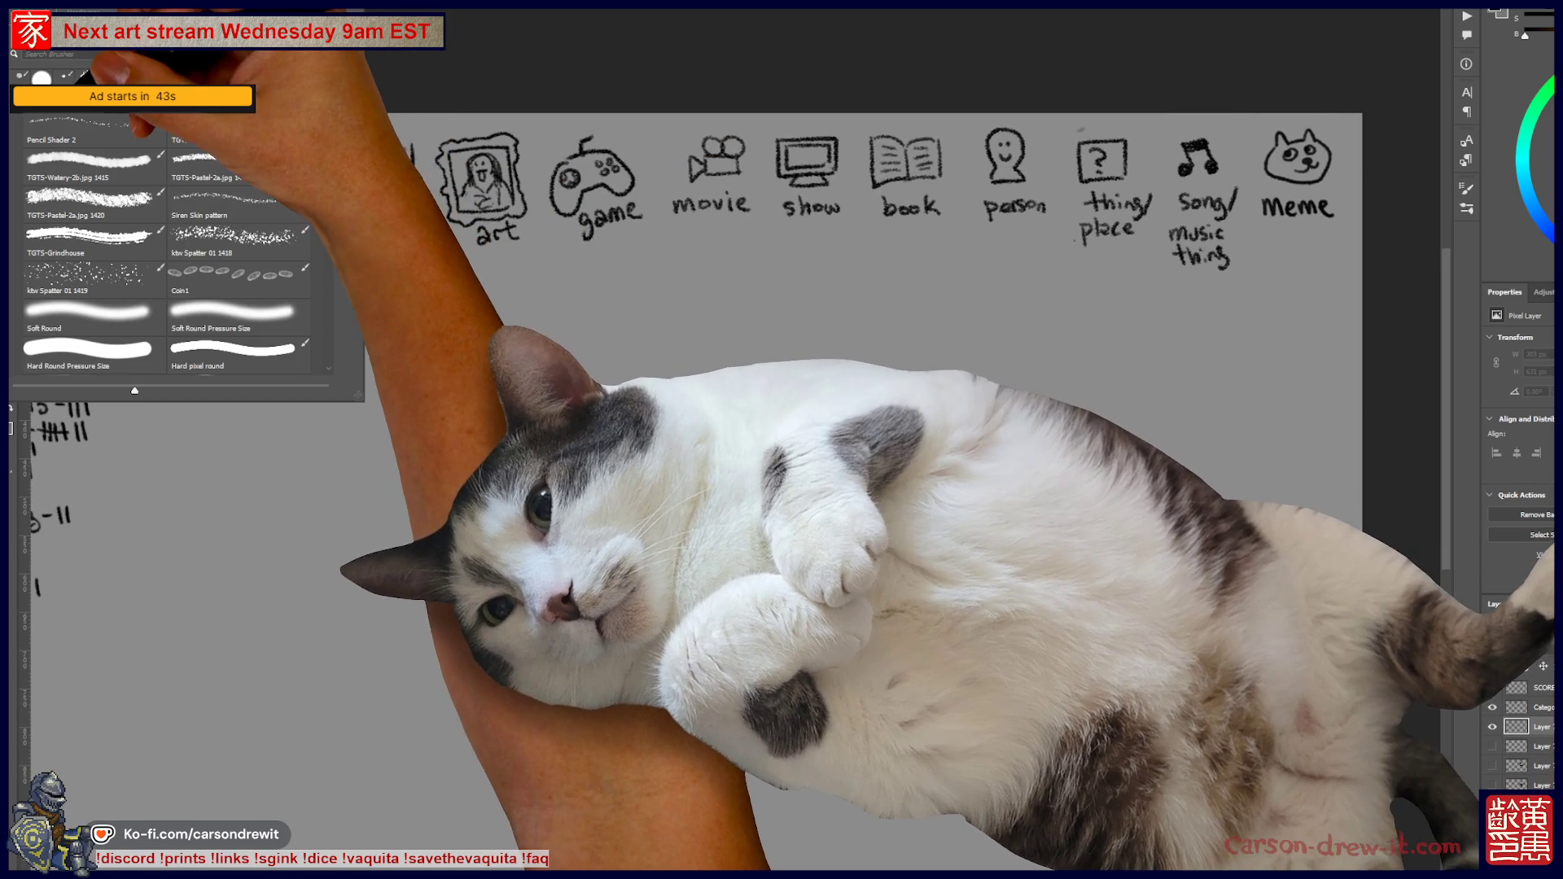
key("Escape")
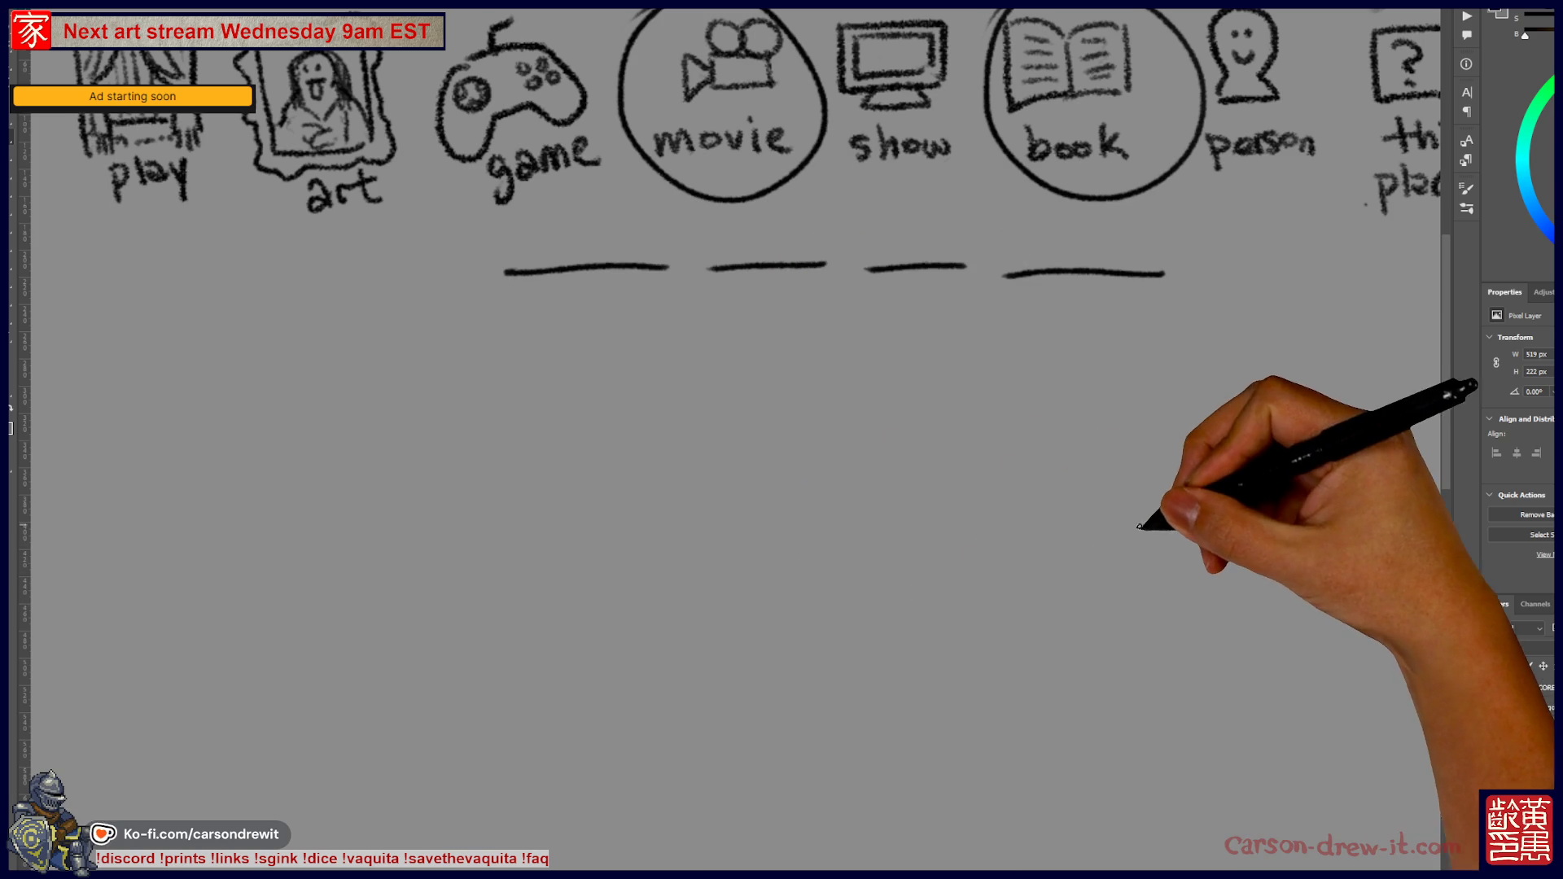
- Sketch a waving stick figure standing on a floor line, undoing a stray circle
mouse_move(1117, 584)
left_mouse_down()
mouse_move(1132, 511)
mouse_move(1172, 552)
mouse_move(1140, 600)
mouse_move(1141, 577)
left_mouse_up()
key("ctrl+z")
key("ctrl+z")
left_click_drag(1128, 583, 1089, 671)
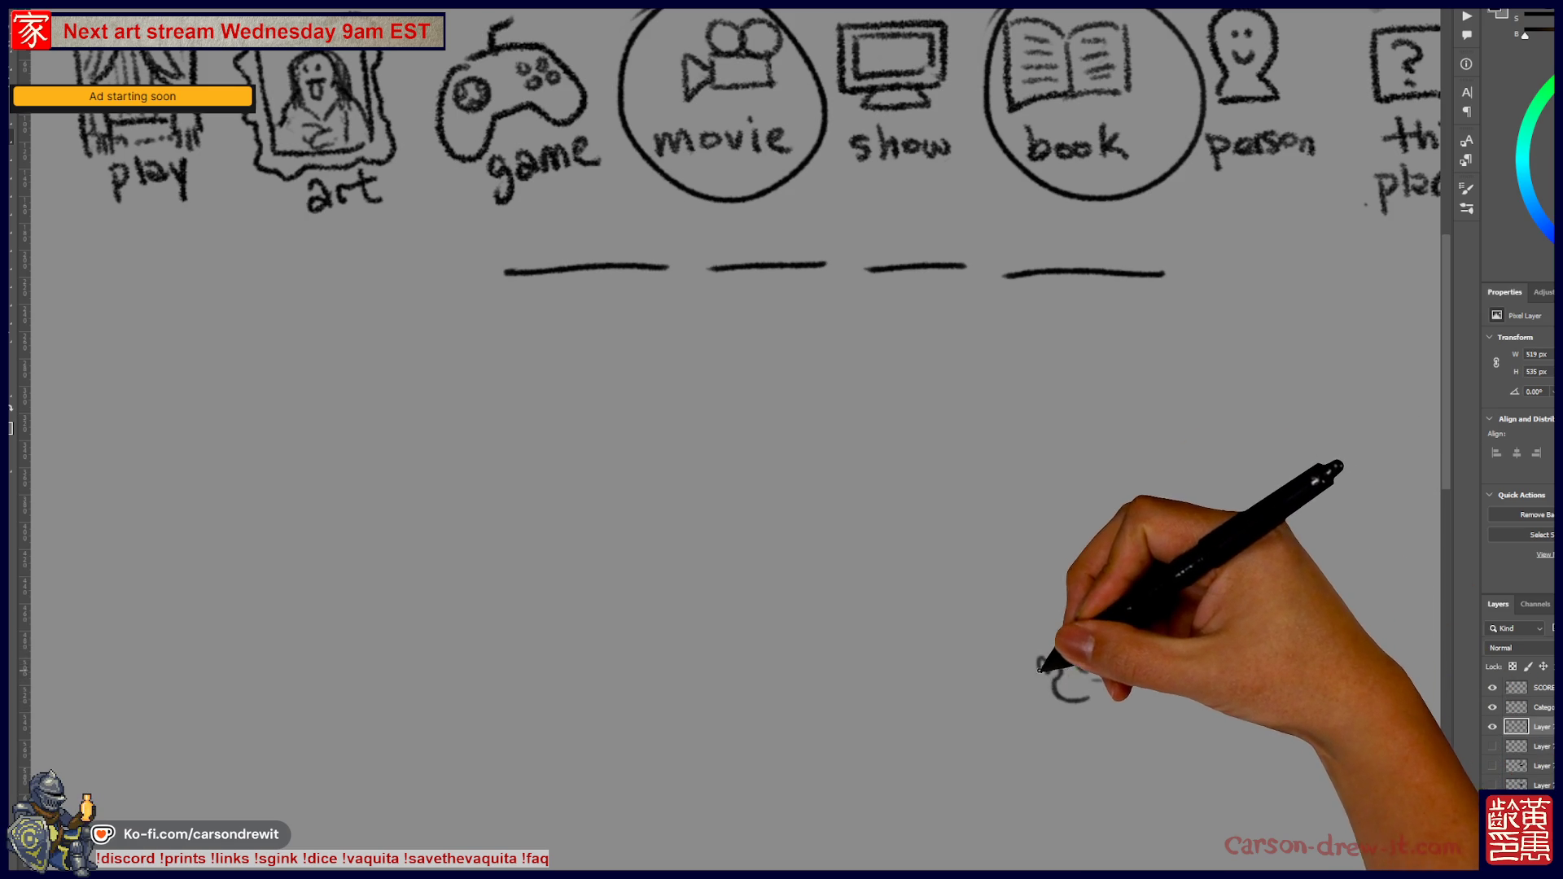
mouse_move(1038, 661)
left_mouse_down()
mouse_move(1029, 686)
mouse_move(1047, 674)
mouse_move(1095, 733)
left_mouse_up()
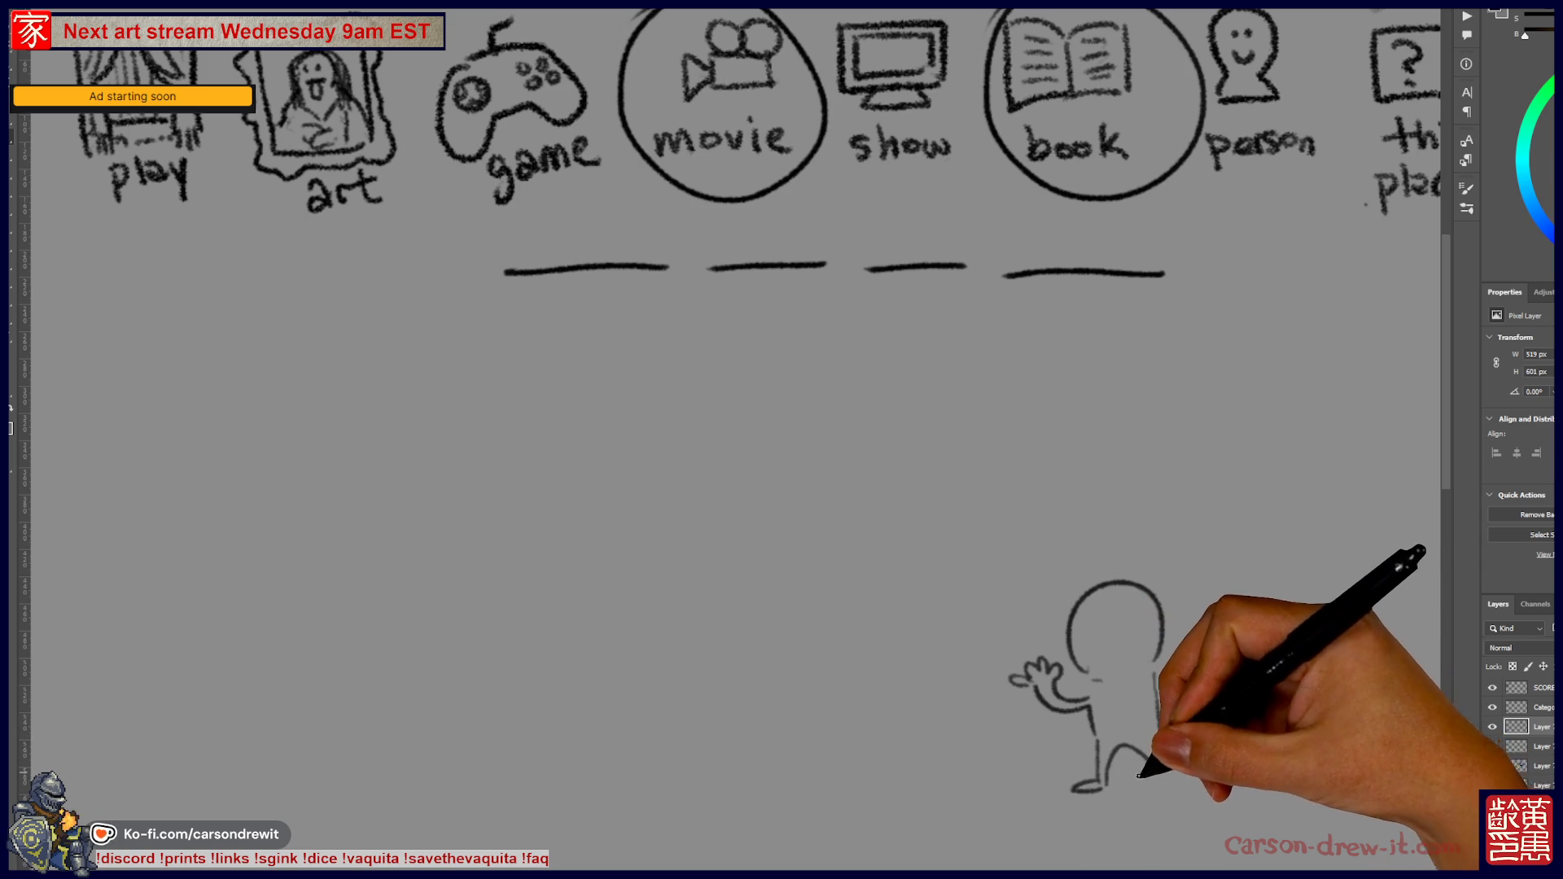
mouse_move(897, 808)
left_mouse_down()
mouse_move(1029, 774)
mouse_move(1220, 774)
left_mouse_up()
left_click_drag(1301, 727, 1180, 723)
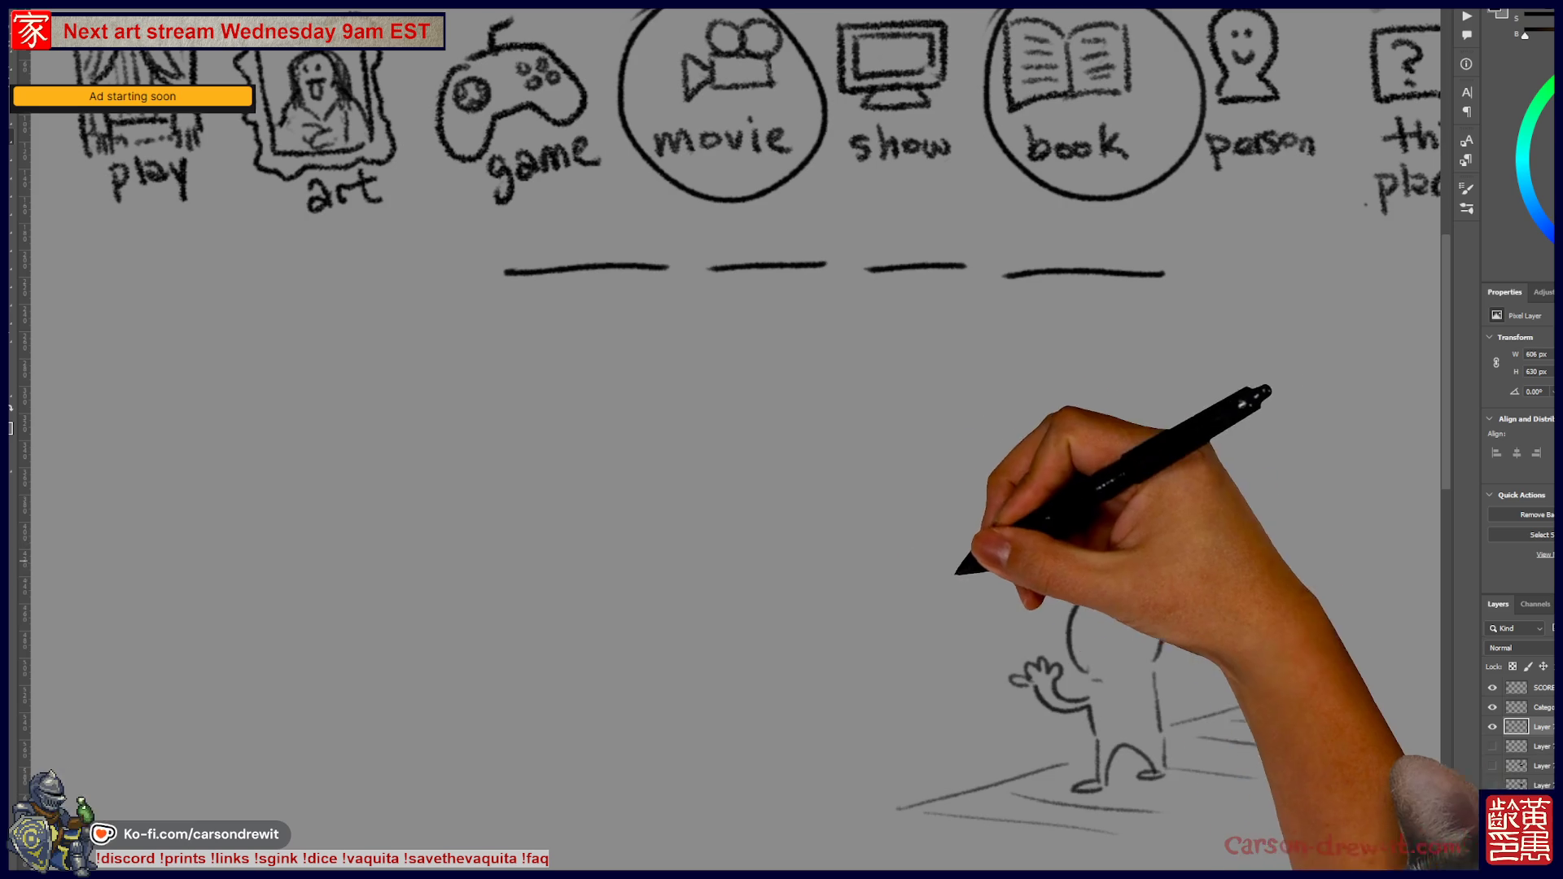
- Draw sweeping curved lines, swirls and motion lines around and above the figure
mouse_move(757, 481)
left_mouse_down()
mouse_move(990, 515)
mouse_move(819, 426)
mouse_move(872, 426)
mouse_move(926, 466)
left_mouse_up()
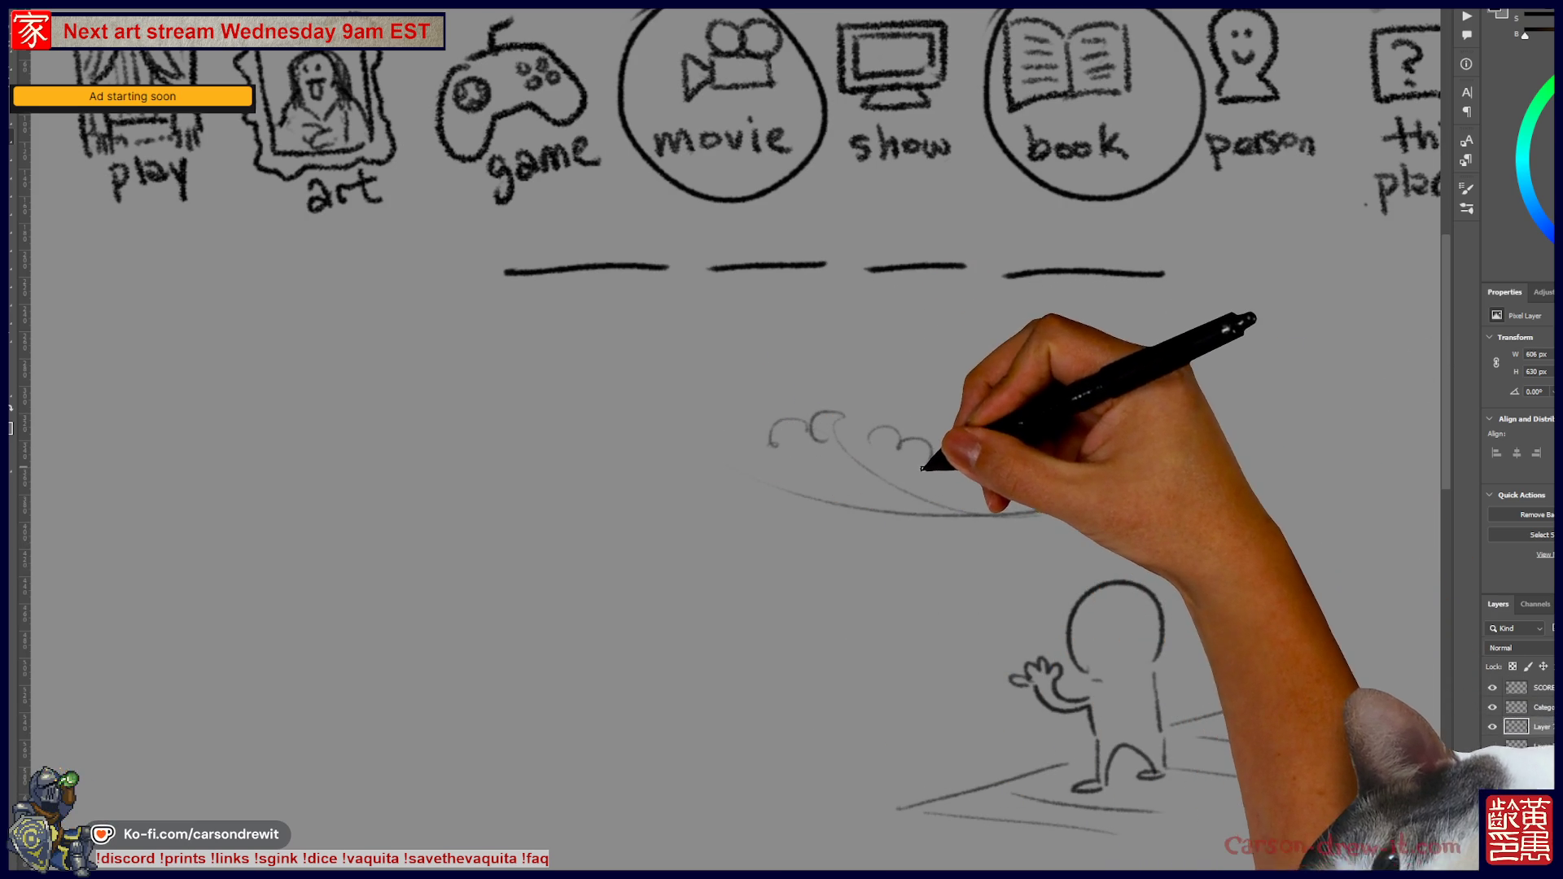
left_click_drag(887, 346, 900, 359)
left_click_drag(629, 492, 830, 631)
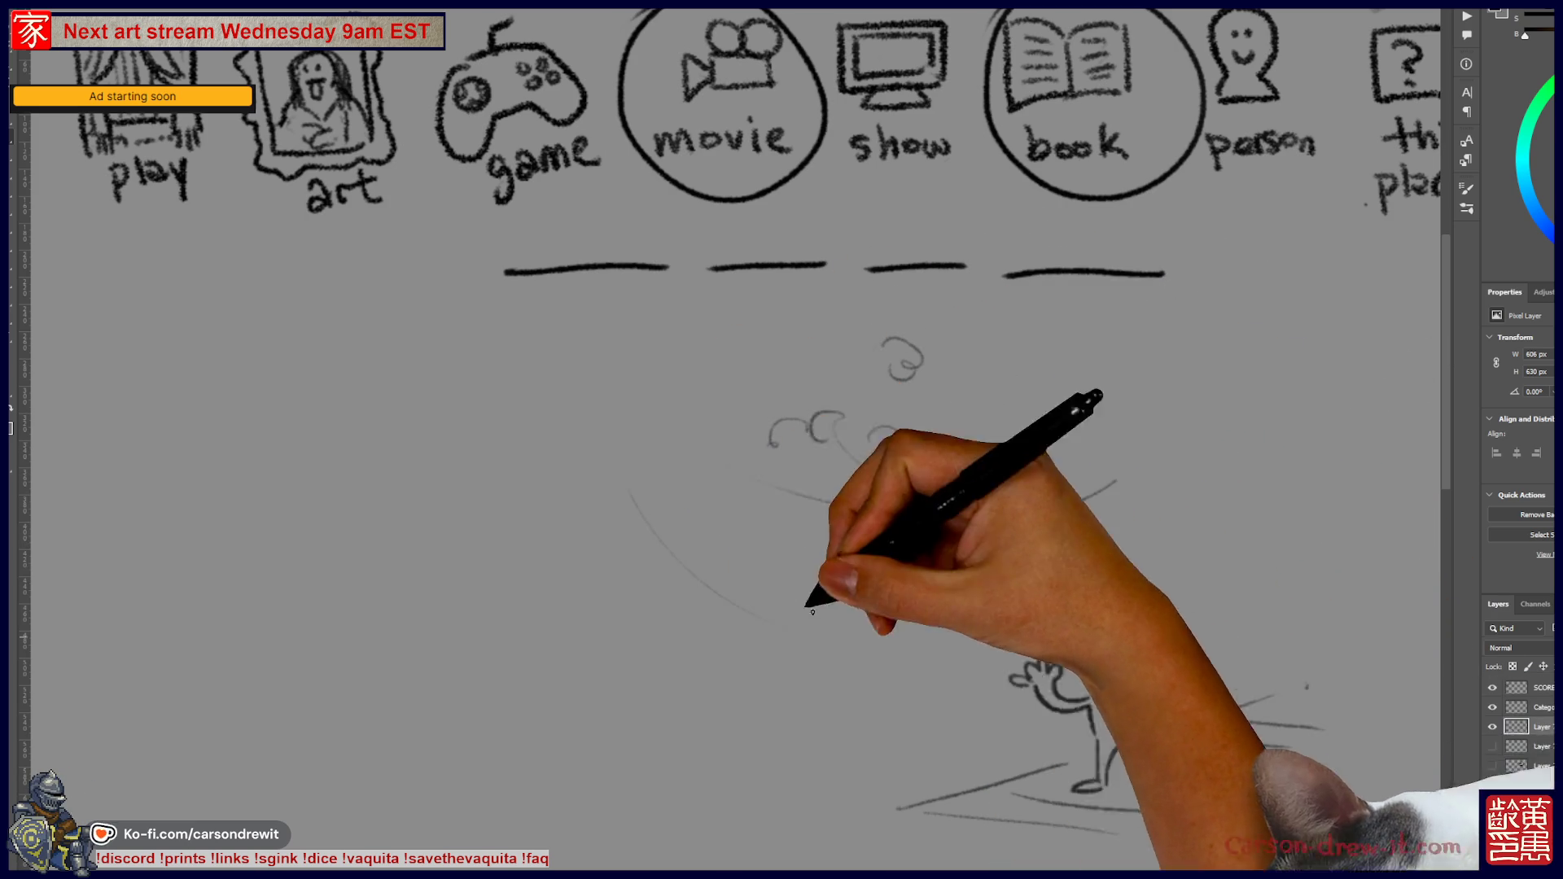
left_click_drag(1059, 558, 1168, 521)
left_click_drag(1213, 504, 1246, 480)
left_click_drag(1274, 565, 1290, 556)
left_click_drag(716, 542, 802, 586)
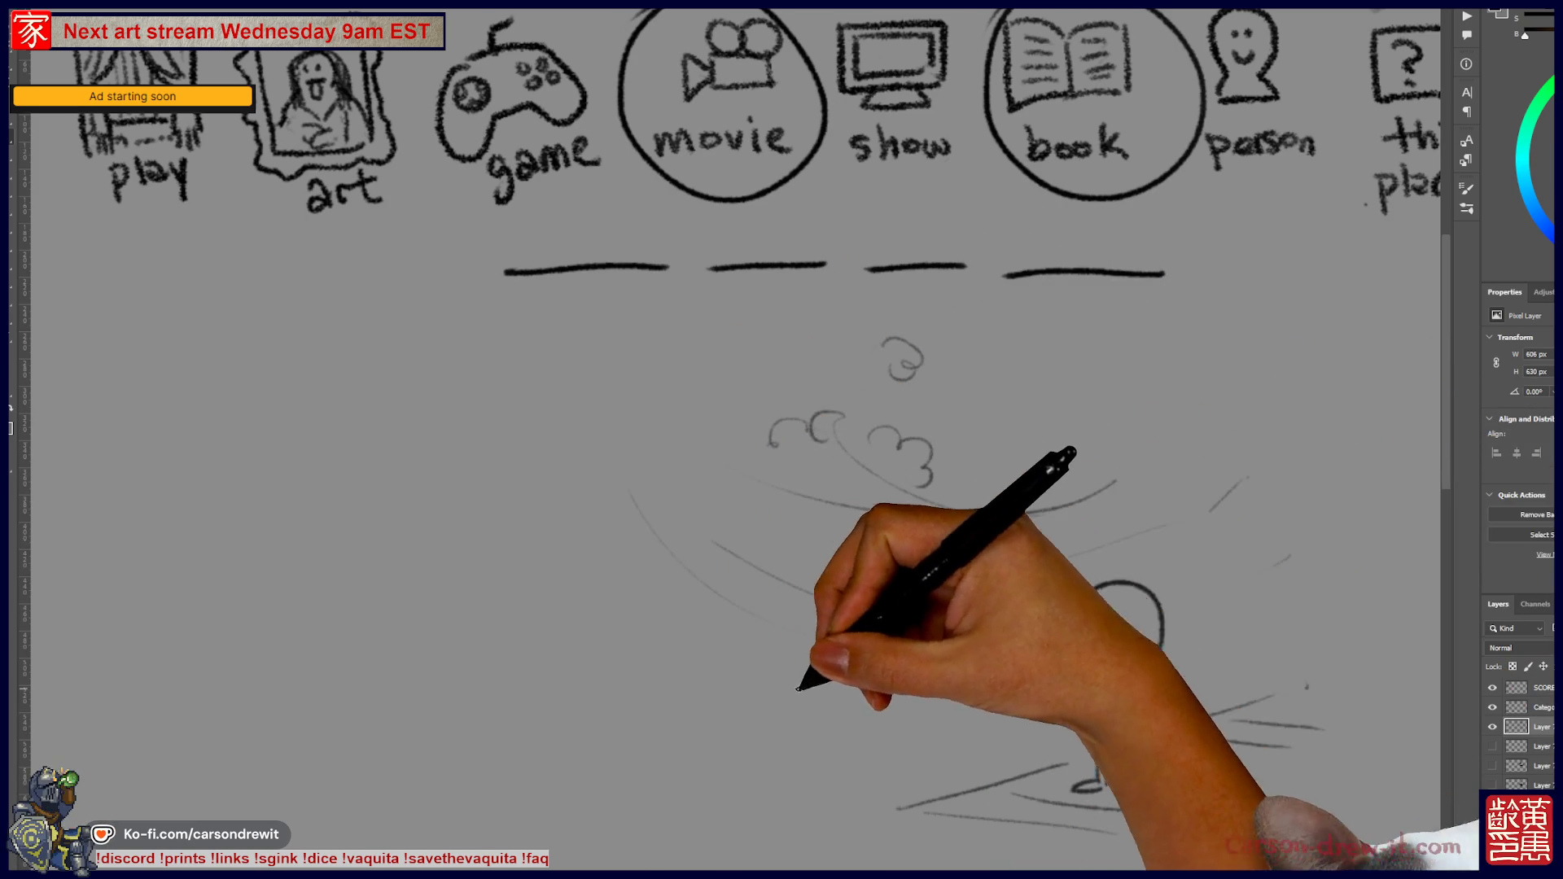
left_click_drag(688, 749, 411, 736)
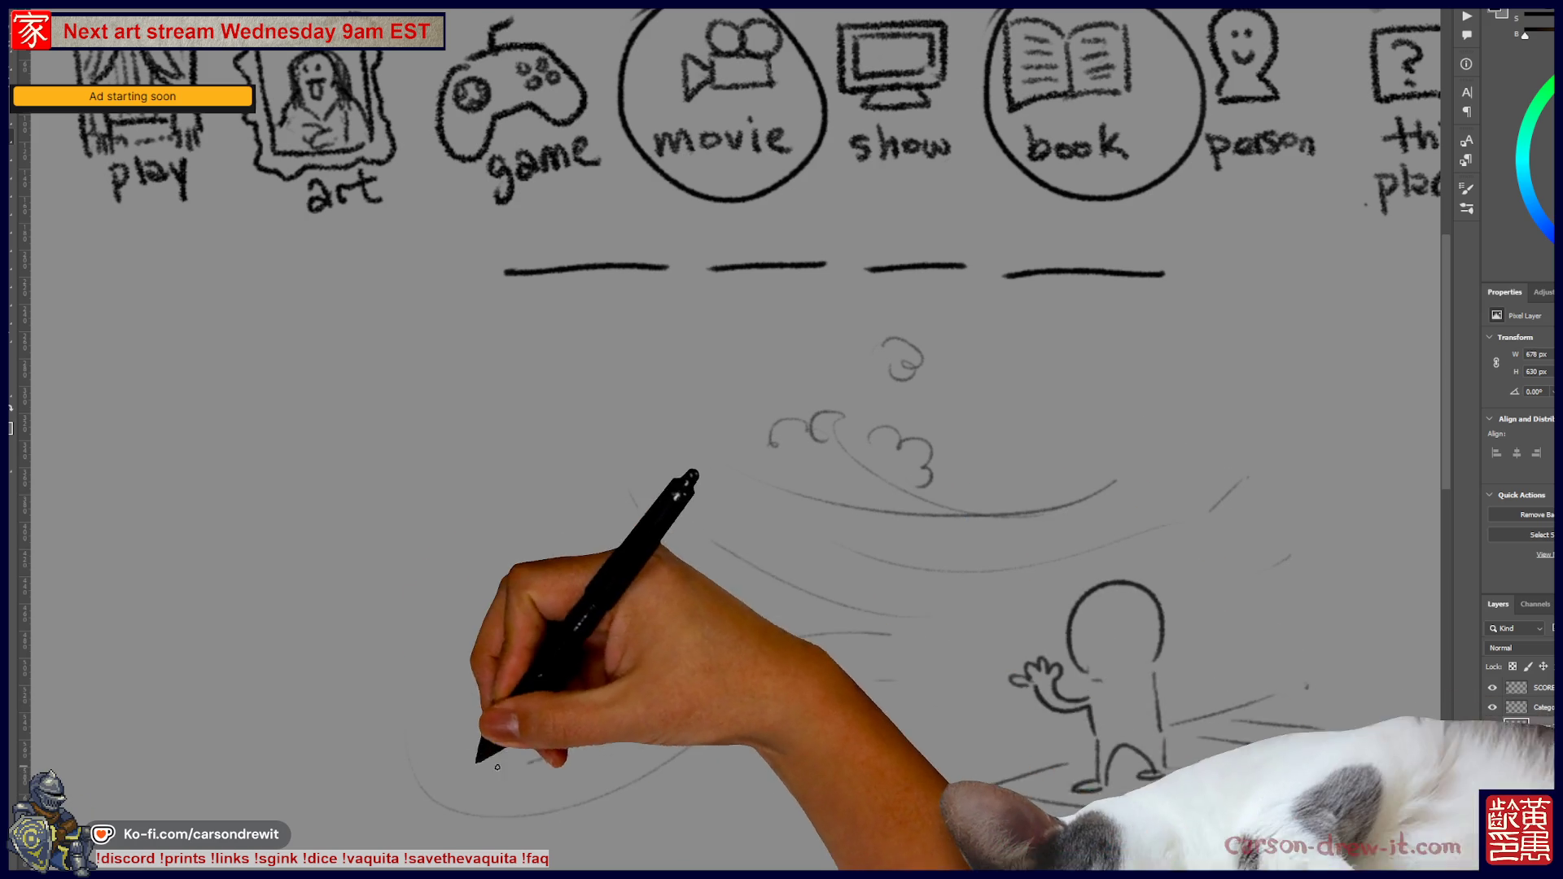
left_click_drag(358, 659, 892, 634)
left_click_drag(404, 509, 716, 618)
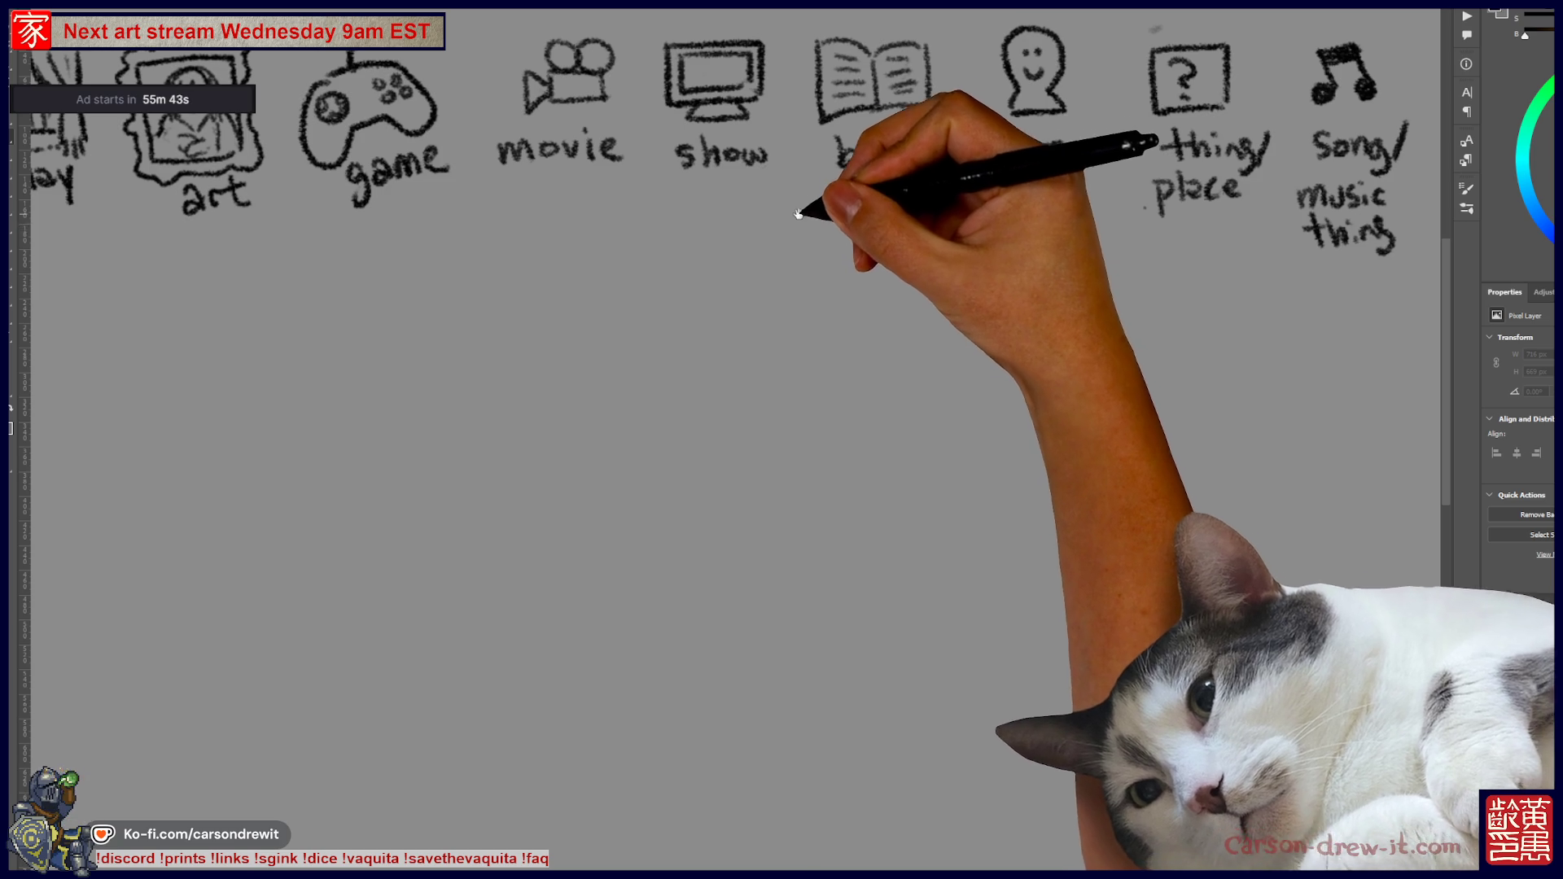
- Circle the show and book categories and underline them
scroll(733, 326, "up", 2)
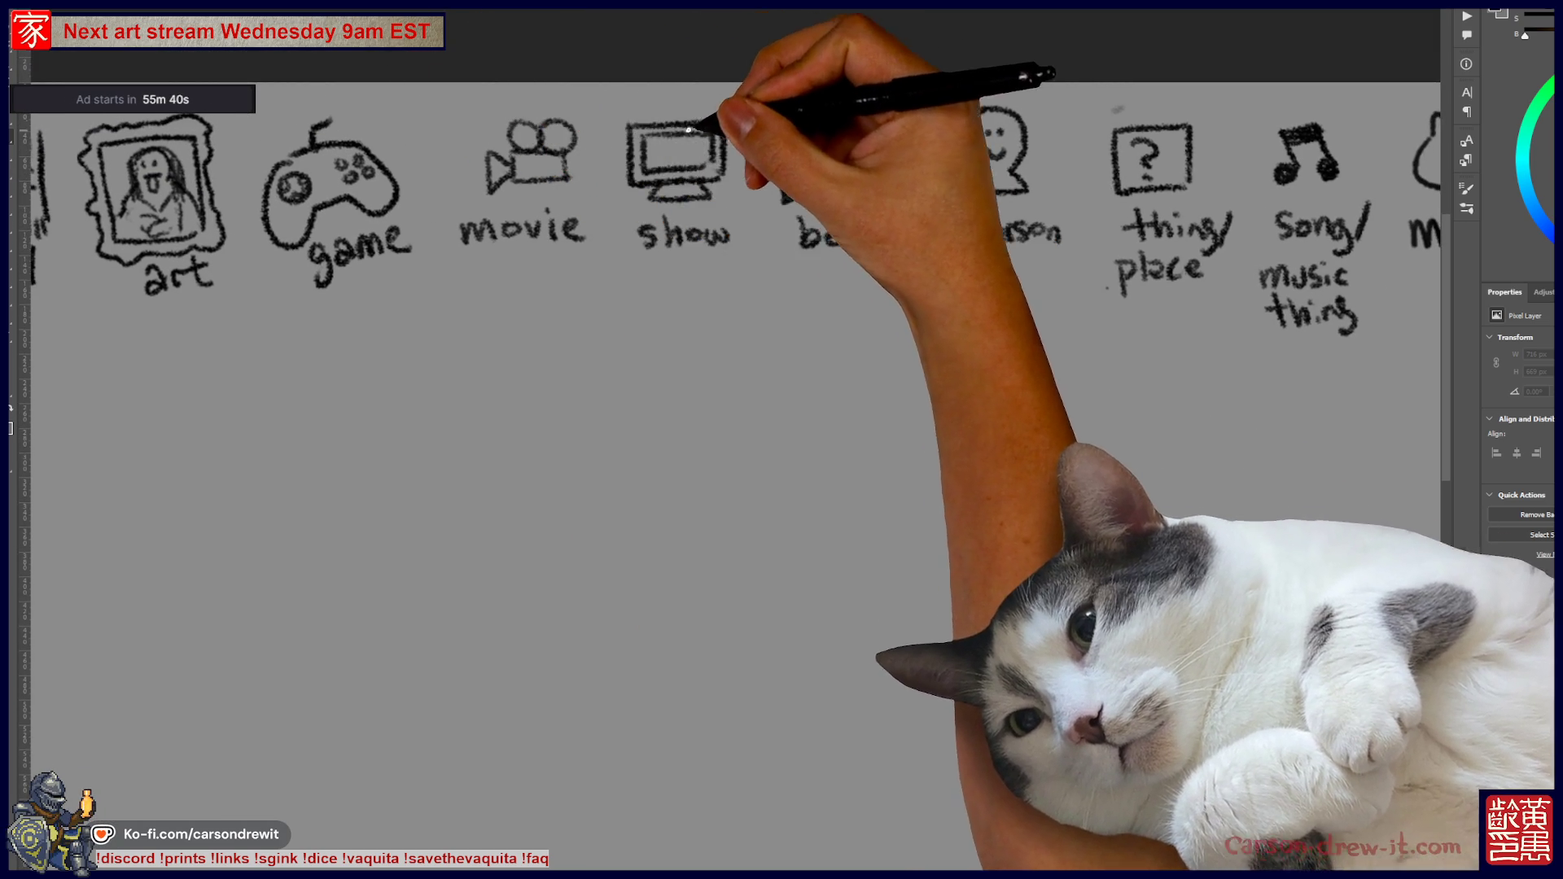
mouse_move(688, 94)
left_mouse_down()
mouse_move(606, 187)
mouse_move(733, 244)
mouse_move(700, 96)
left_mouse_up()
mouse_move(831, 88)
left_mouse_down()
mouse_move(854, 252)
mouse_move(835, 87)
left_mouse_up()
left_click_drag(594, 324, 944, 320)
- Sketch the gingerbread doorway with striped candy-cane arches, ground line, gumdrops and left wall
left_click_drag(733, 326, 709, 293)
mouse_move(585, 802)
left_mouse_down()
mouse_move(586, 575)
mouse_move(623, 547)
mouse_move(674, 570)
mouse_move(623, 794)
mouse_move(580, 800)
left_mouse_up()
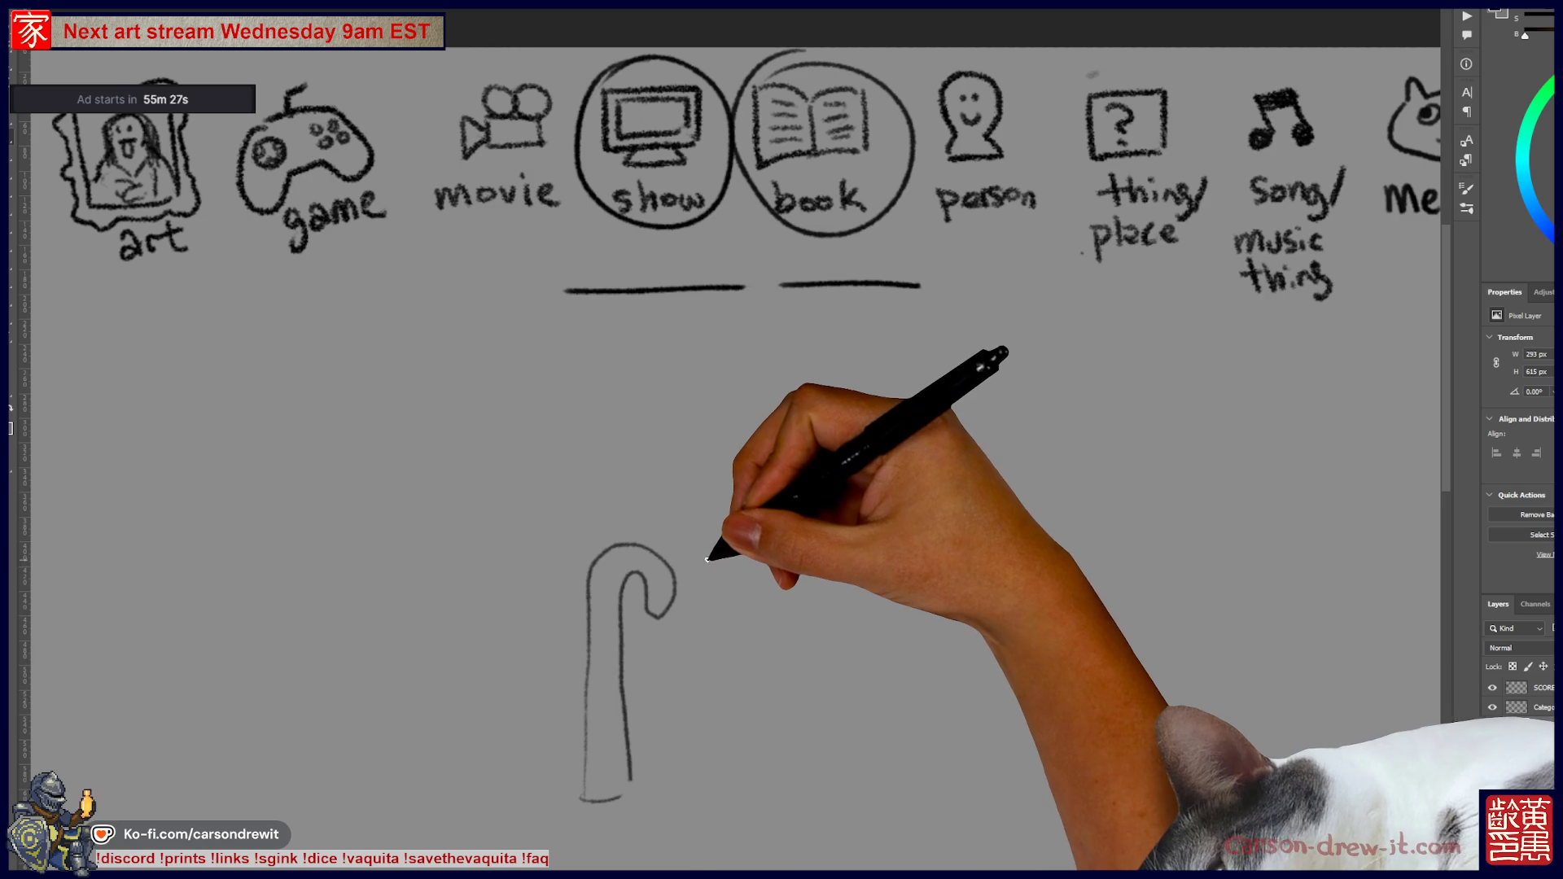
left_click_drag(718, 568, 803, 591)
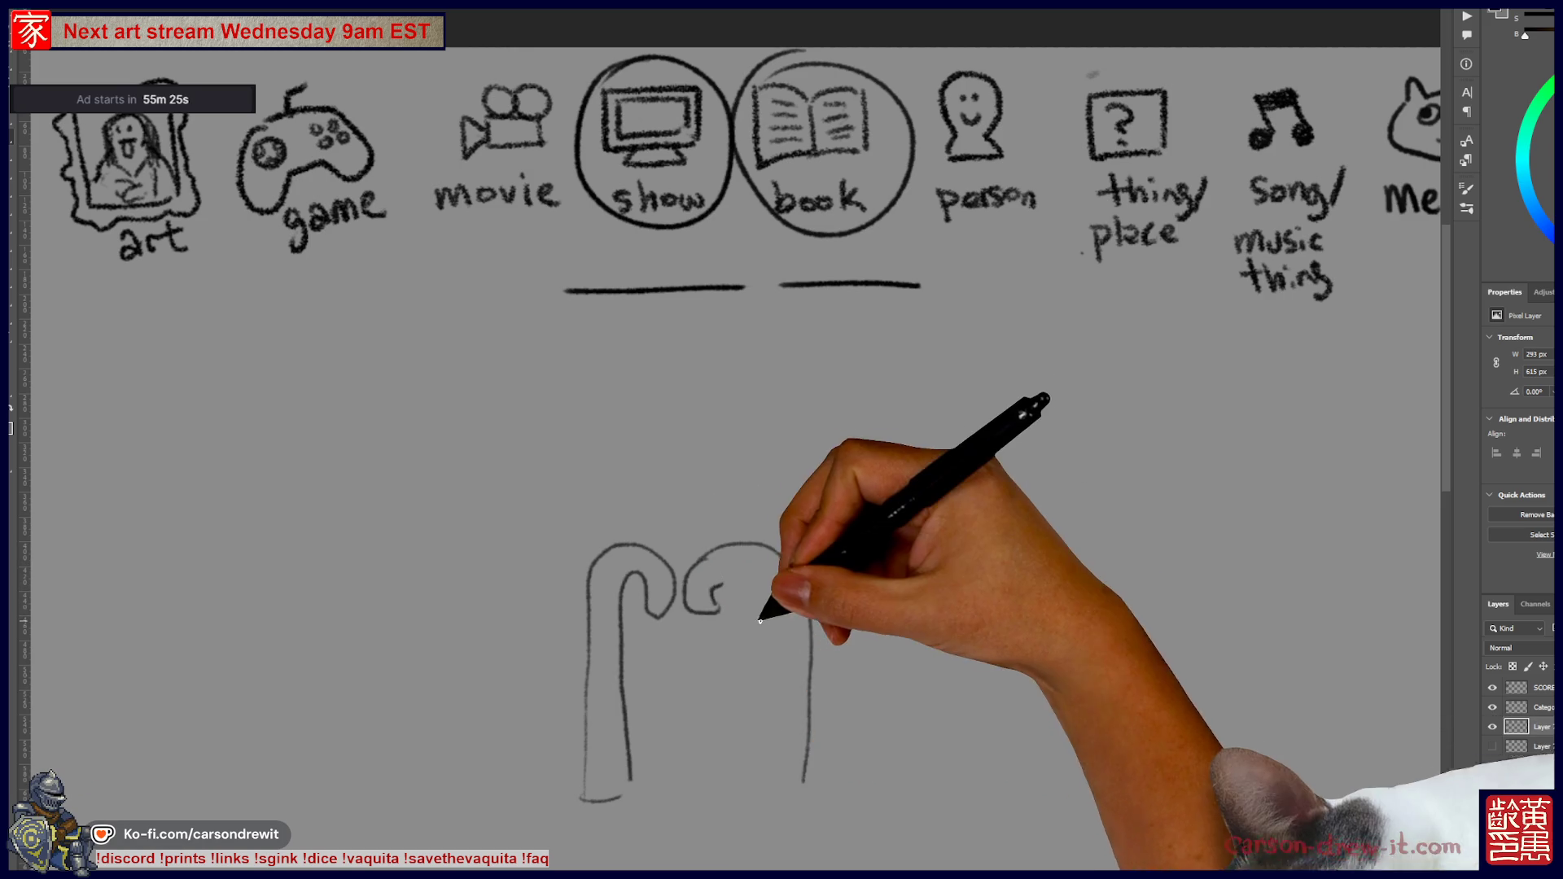
key("ctrl+z")
left_click_drag(690, 606, 794, 643)
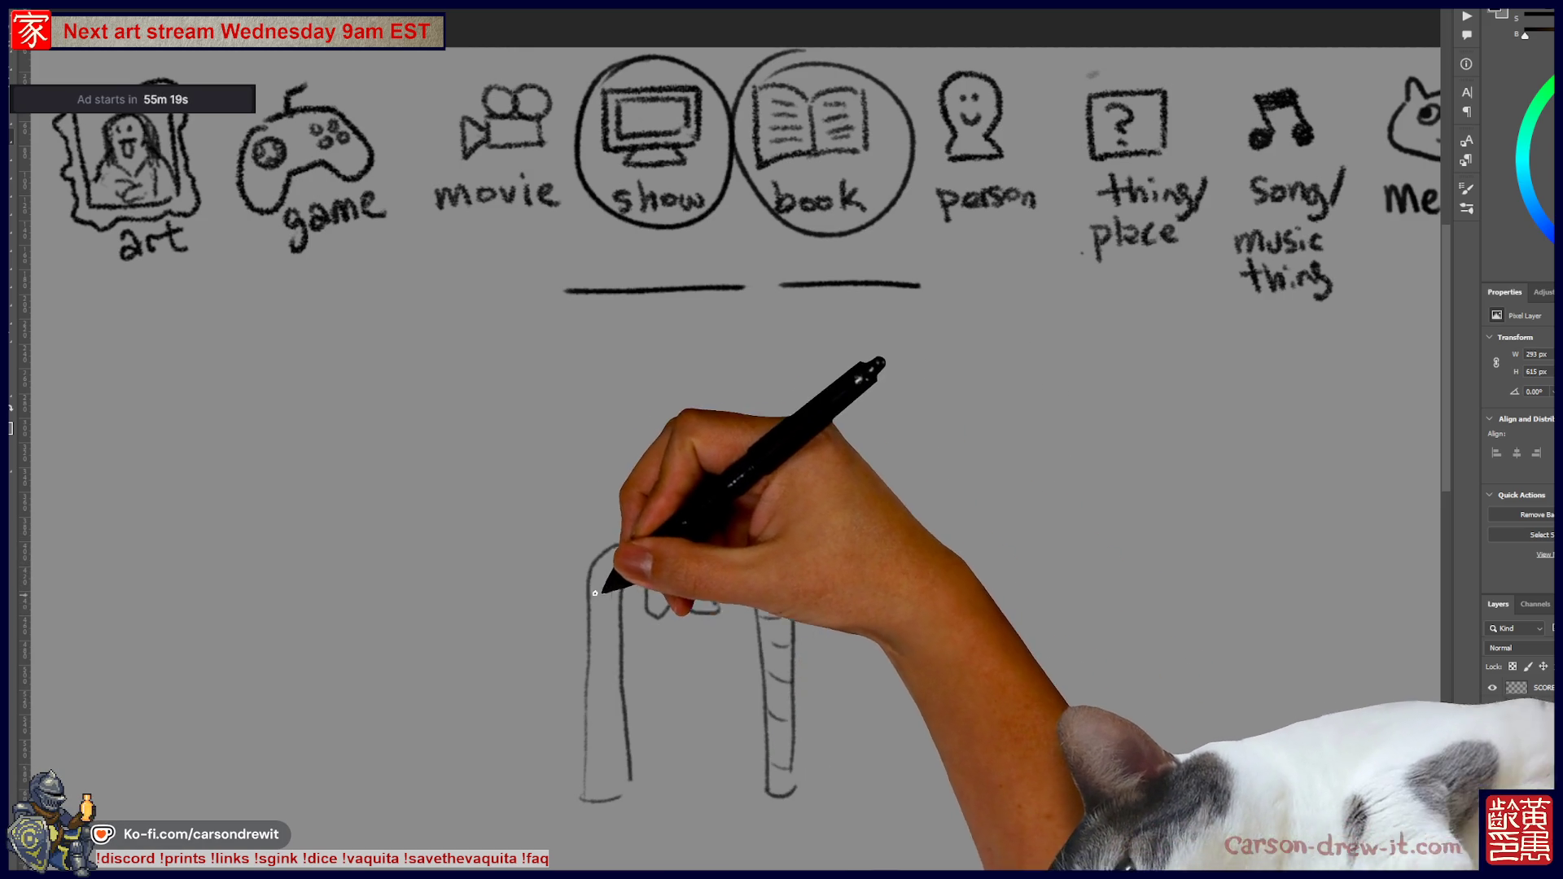
left_click_drag(610, 561, 603, 570)
left_click_drag(607, 633, 600, 689)
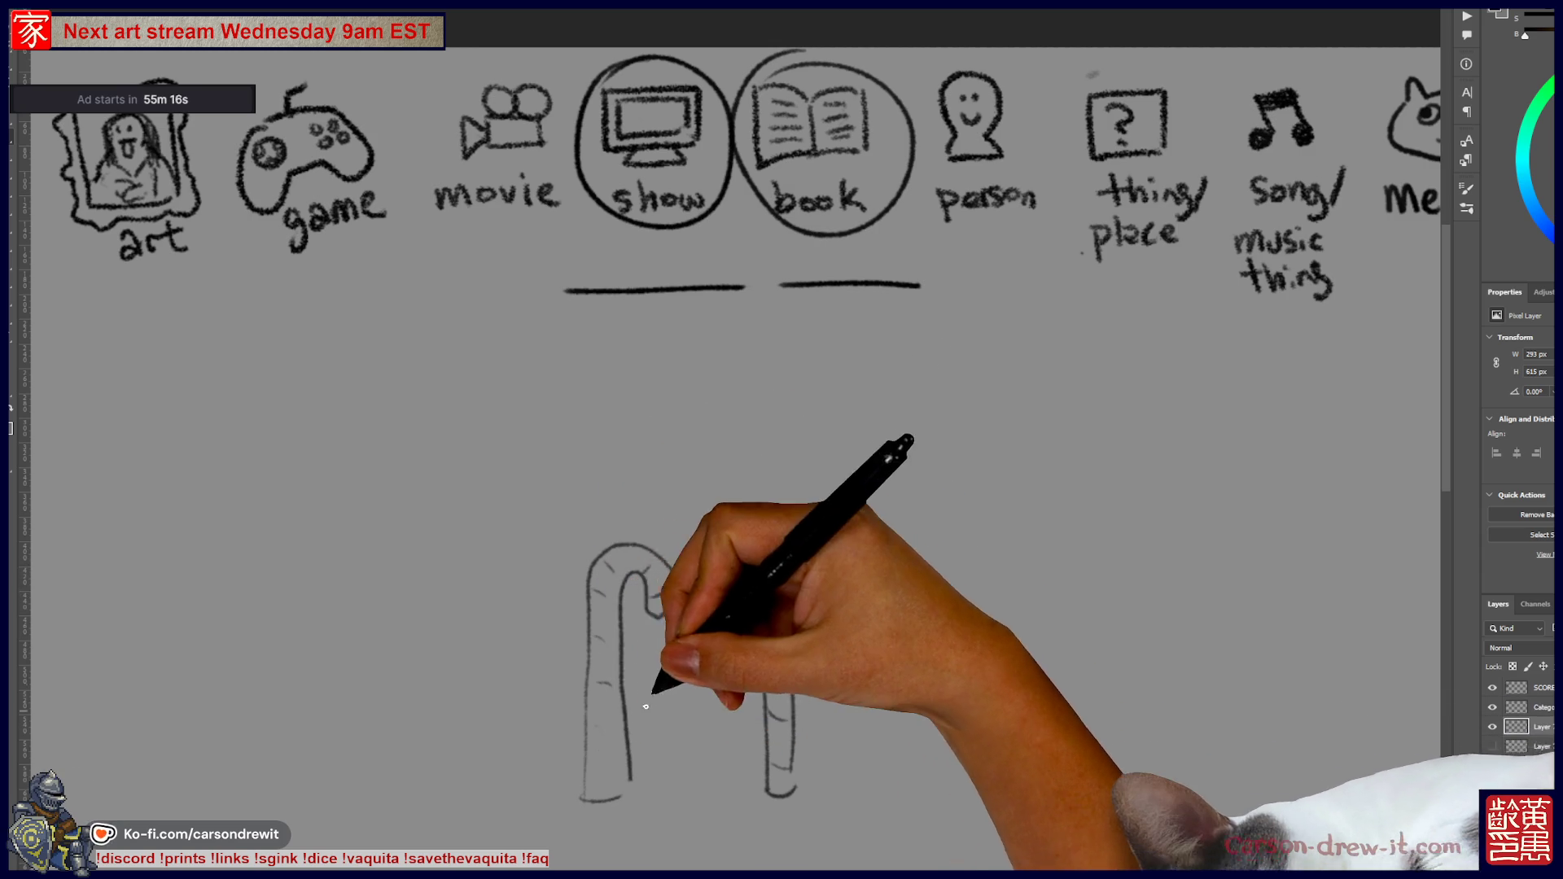
left_click_drag(755, 788, 643, 791)
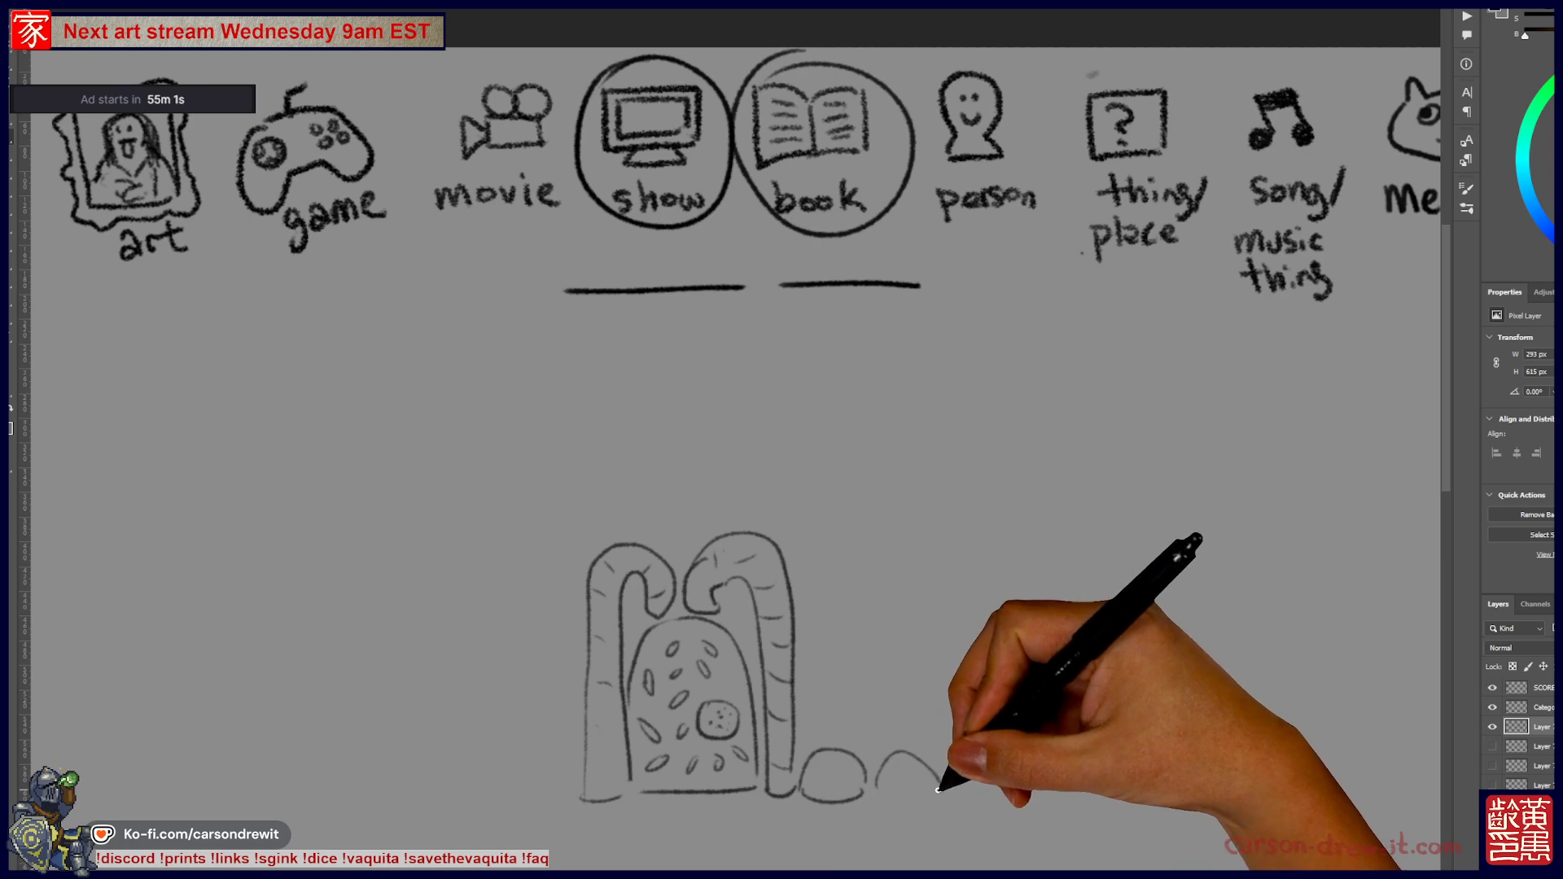
mouse_move(558, 768)
left_mouse_down()
mouse_move(523, 786)
mouse_move(488, 768)
mouse_move(440, 802)
left_mouse_up()
mouse_move(456, 744)
left_mouse_down()
mouse_move(460, 524)
mouse_move(481, 482)
mouse_move(705, 343)
mouse_move(958, 517)
mouse_move(934, 602)
left_mouse_up()
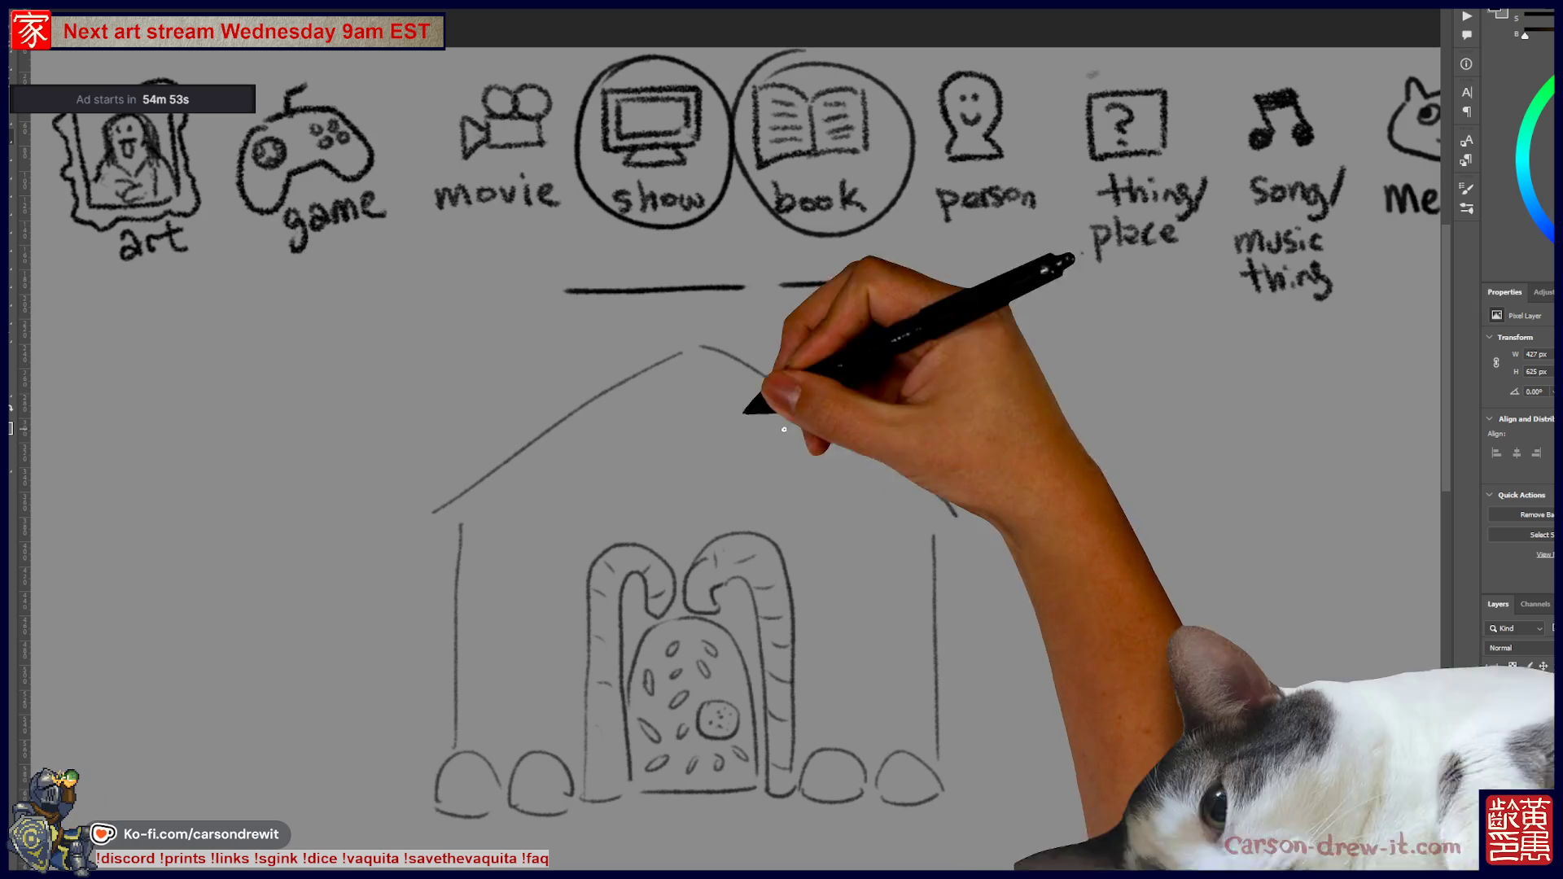
- Add scalloped eave trim, a left-wall window and a wrapped candy to the house
mouse_move(432, 516)
left_mouse_down()
mouse_move(449, 531)
mouse_move(680, 381)
mouse_move(760, 391)
mouse_move(903, 492)
left_mouse_up()
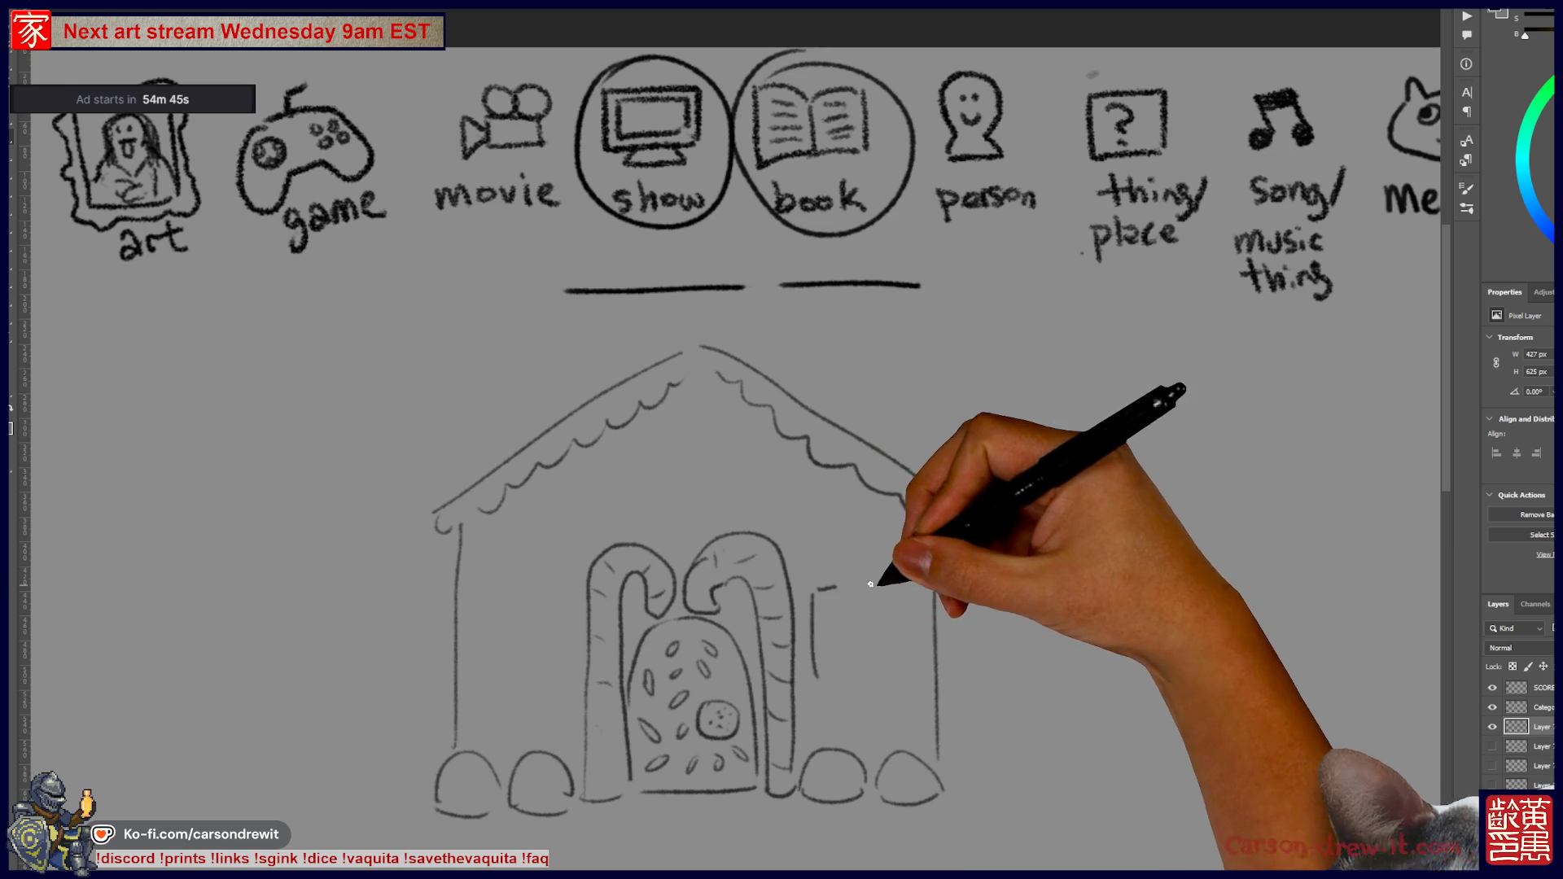
mouse_move(517, 600)
left_mouse_down()
mouse_move(478, 663)
mouse_move(548, 628)
mouse_move(564, 648)
left_mouse_up()
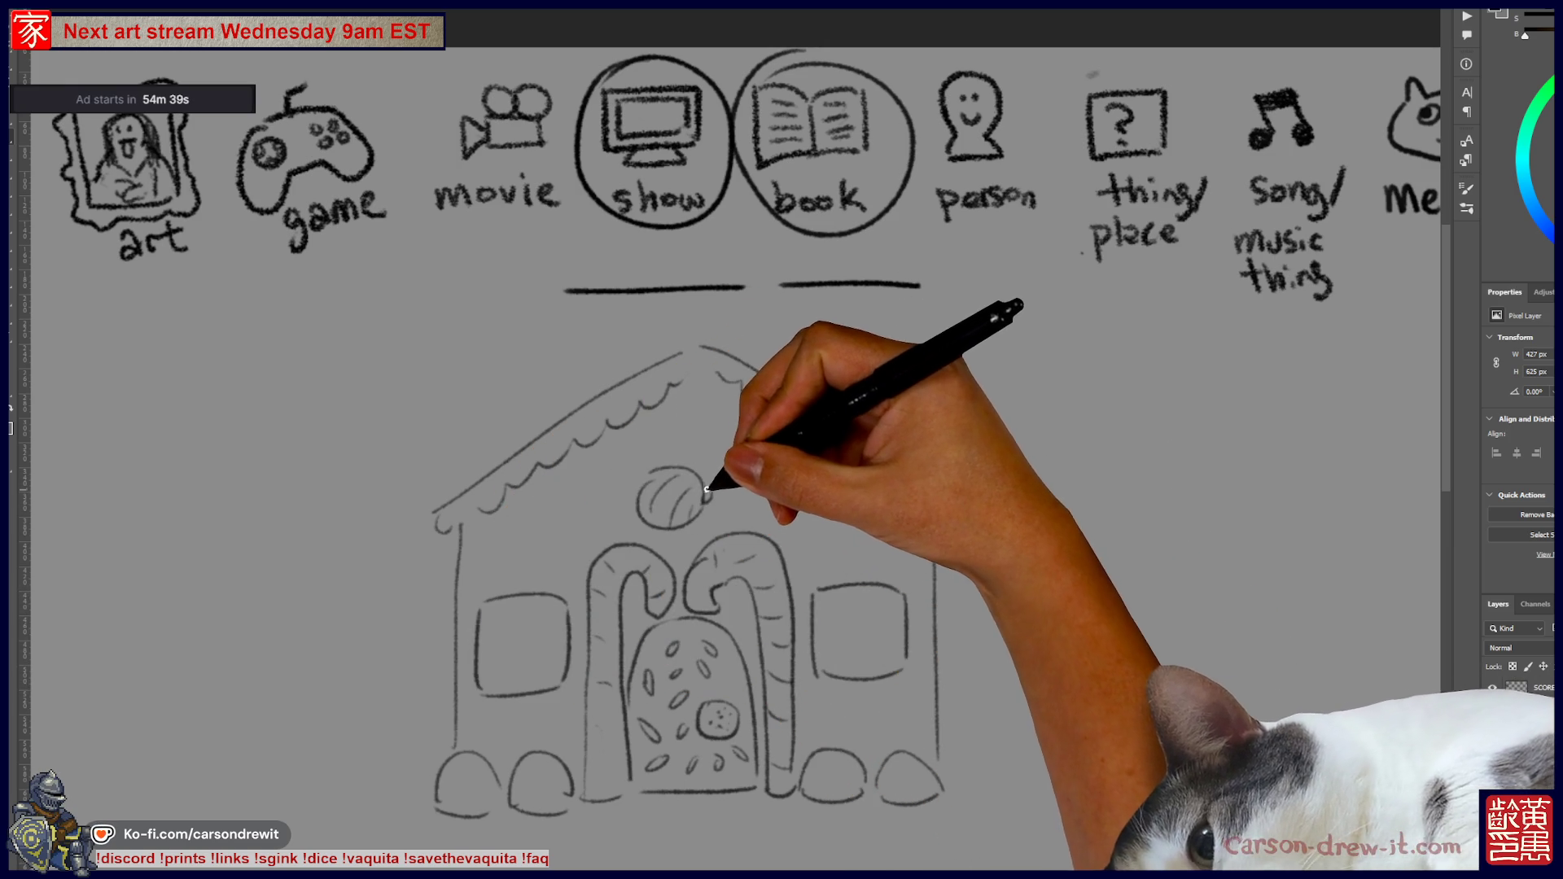
mouse_move(664, 489)
left_mouse_down()
mouse_move(628, 481)
mouse_move(663, 506)
mouse_move(722, 339)
mouse_move(780, 546)
left_mouse_up()
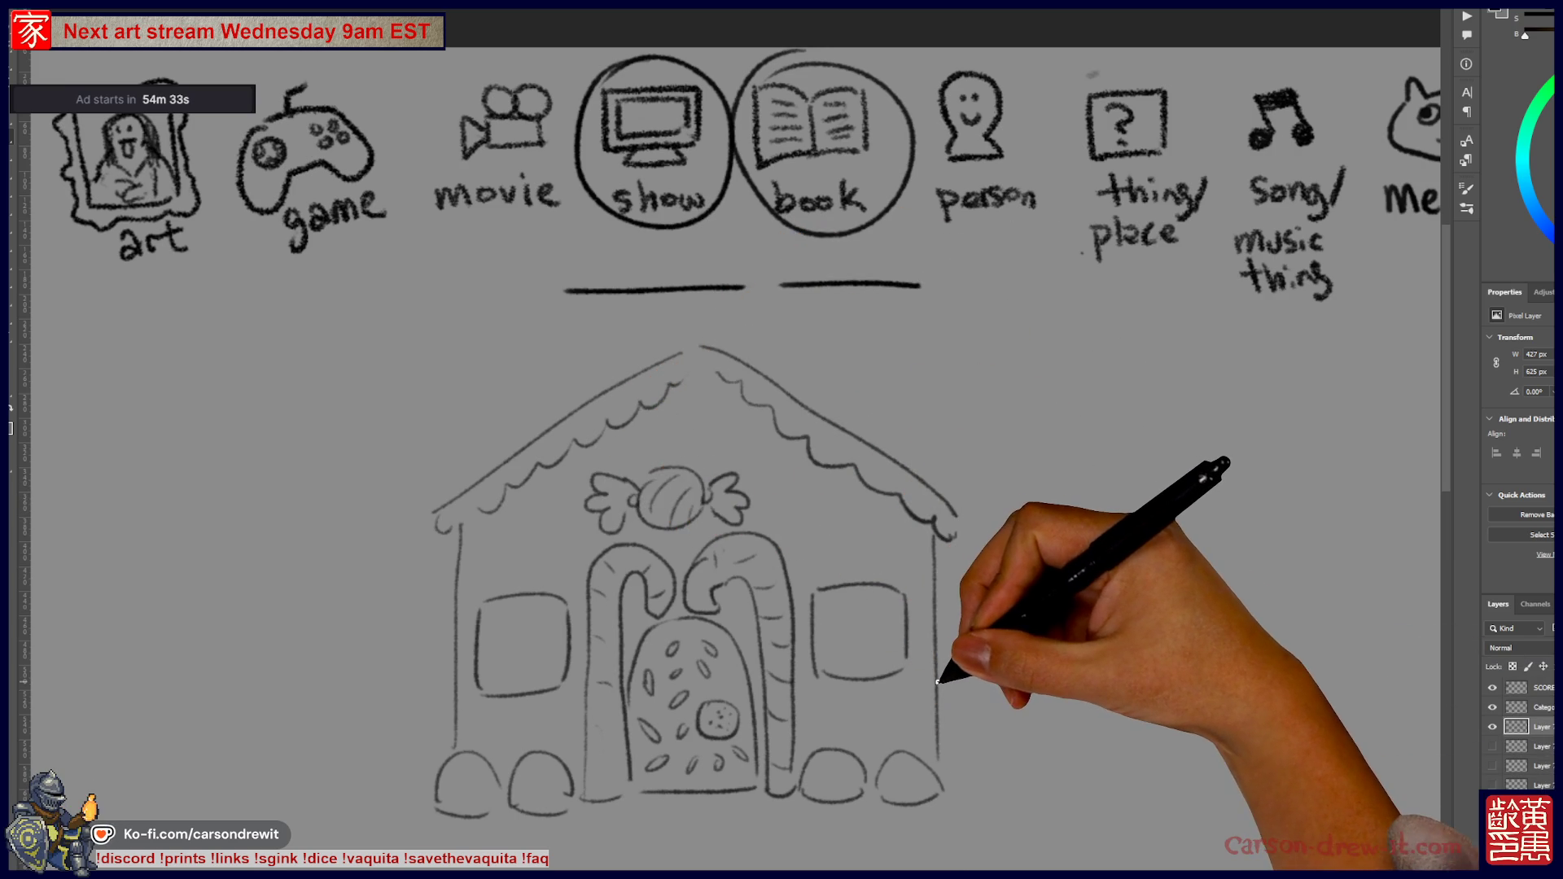
- Draw gumdrop bumps along the right roof edge, undoing a stray bump
left_click_drag(875, 637, 846, 621)
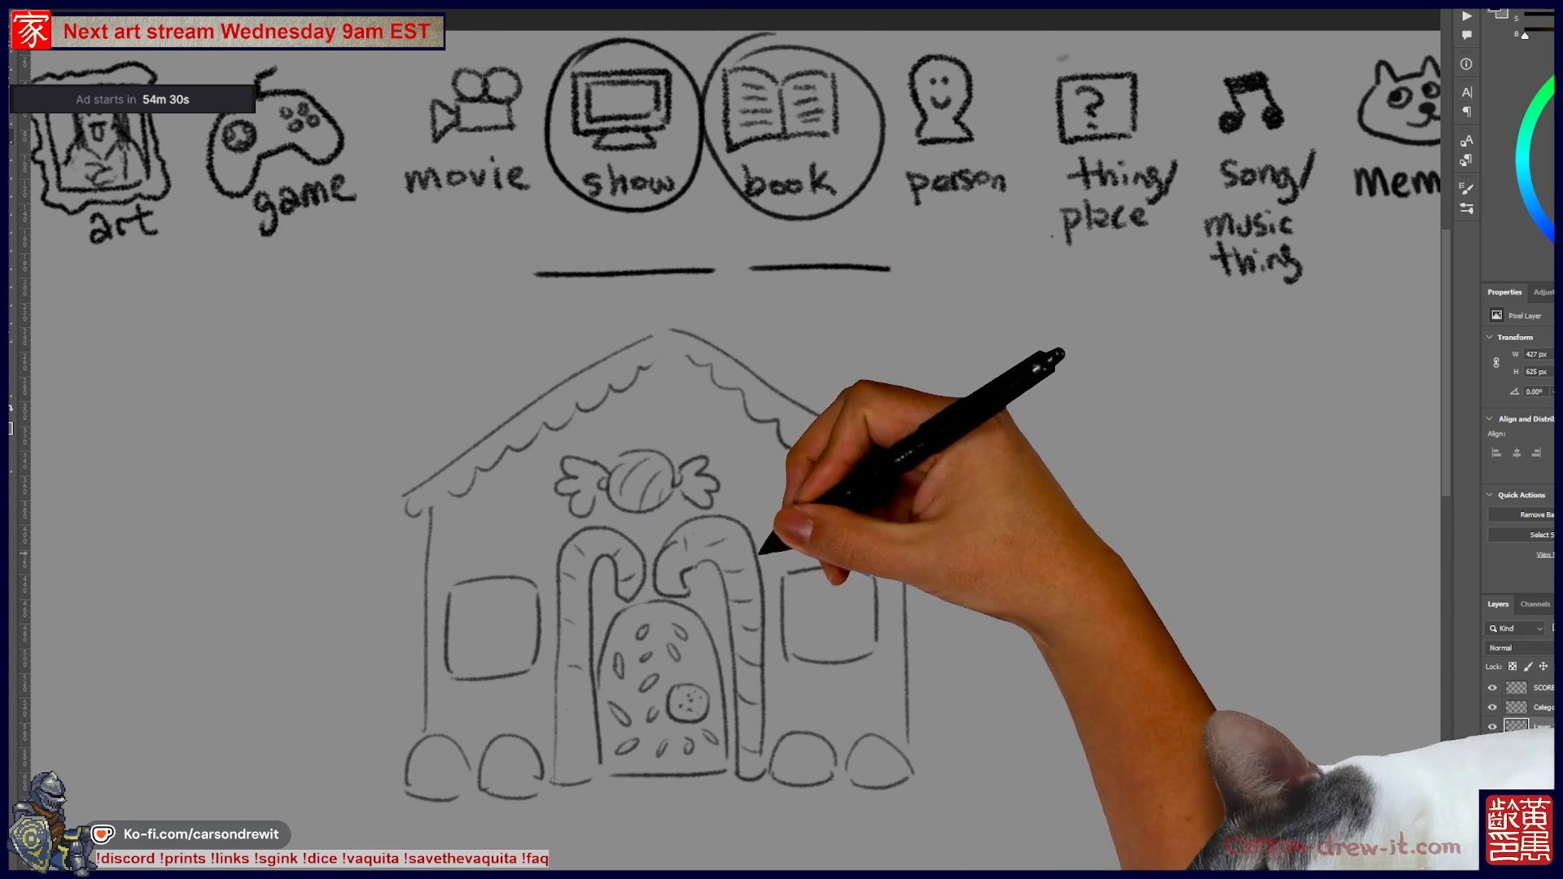
left_click_drag(825, 513, 832, 520)
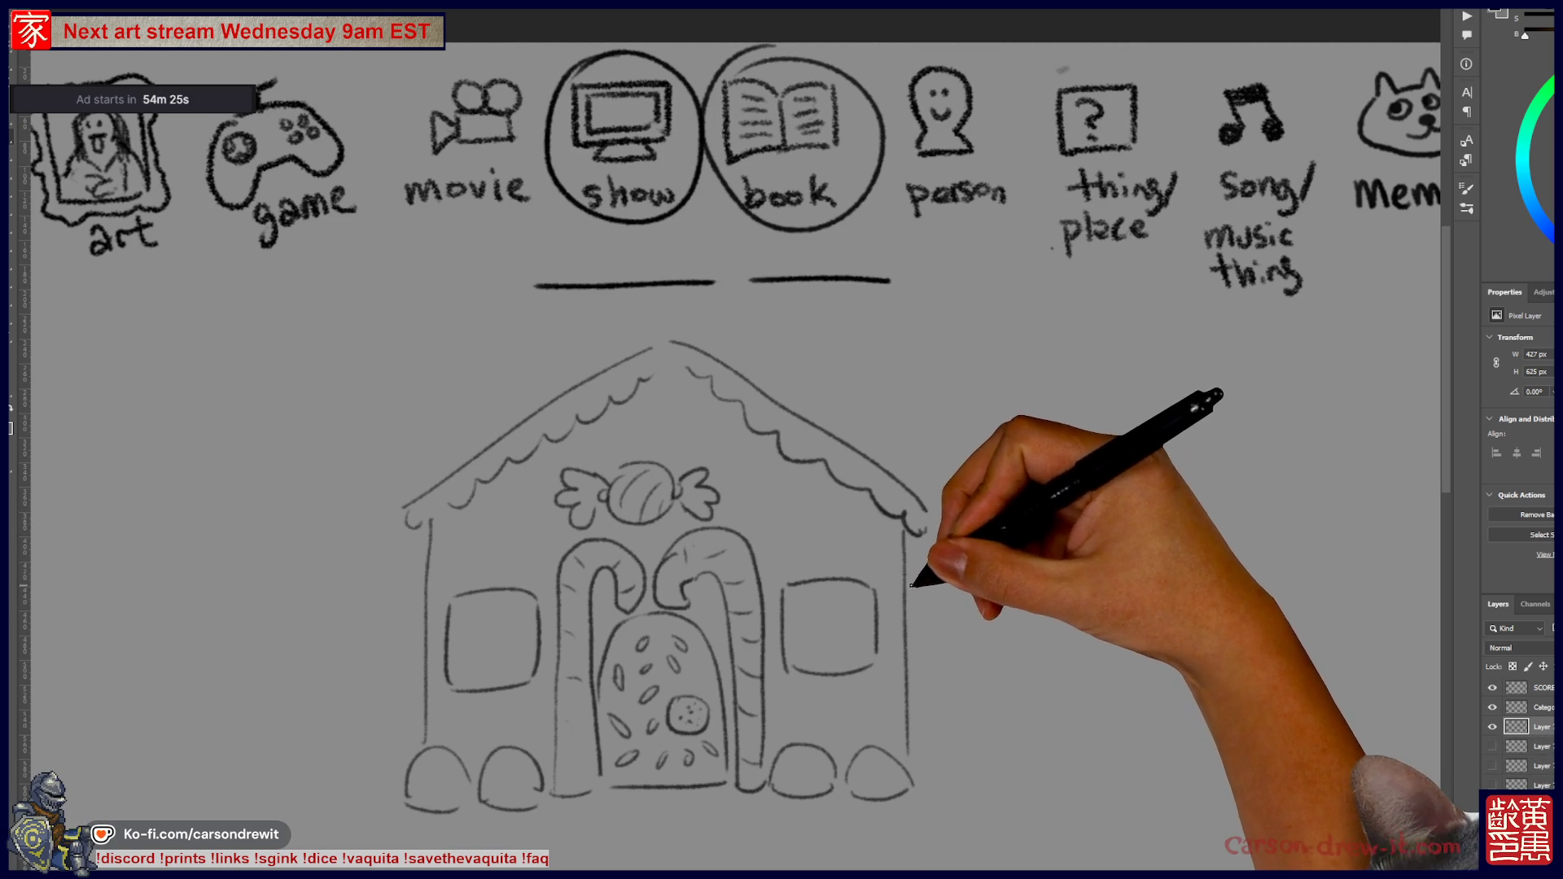
key("ctrl+z")
key("ctrl+shift+z")
mouse_move(696, 350)
left_mouse_down()
mouse_move(879, 432)
mouse_move(923, 491)
left_mouse_up()
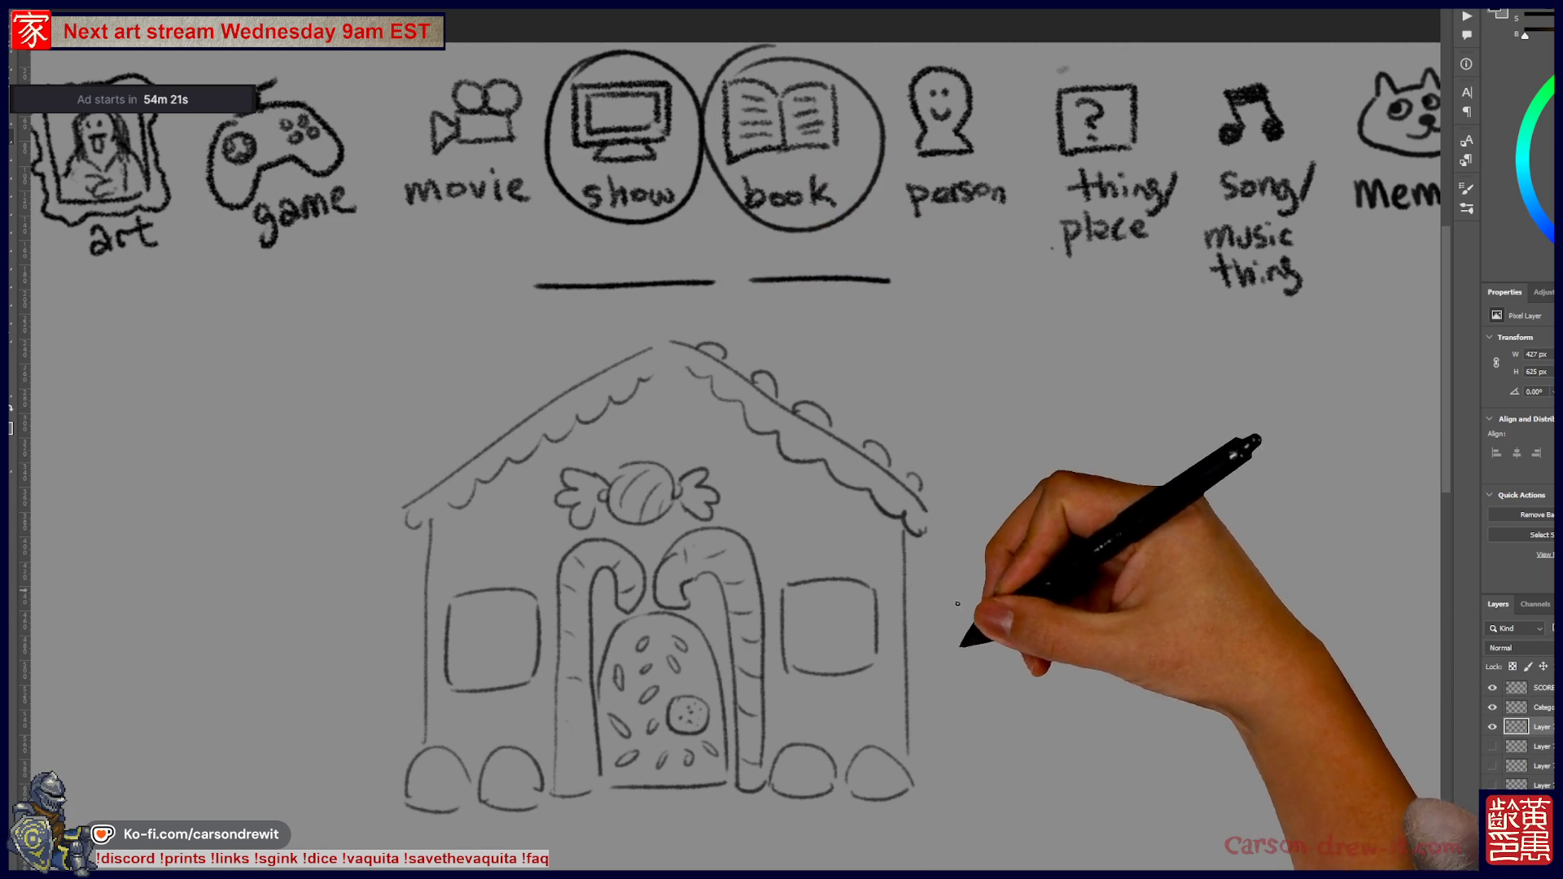
mouse_move(921, 772)
left_mouse_down()
mouse_move(975, 769)
mouse_move(961, 706)
left_mouse_up()
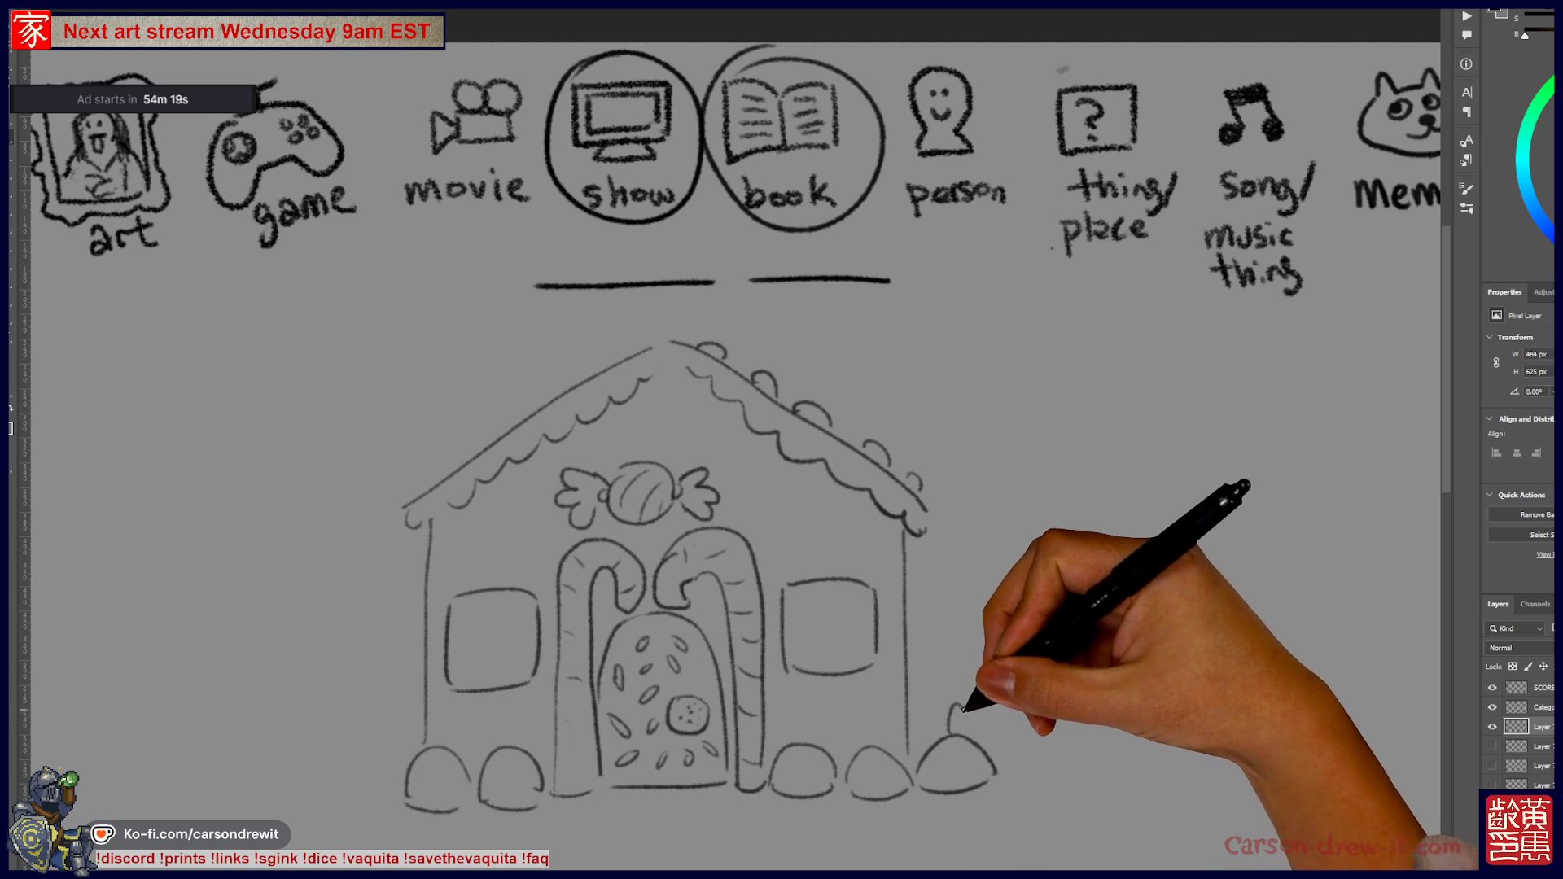
key("ctrl+z")
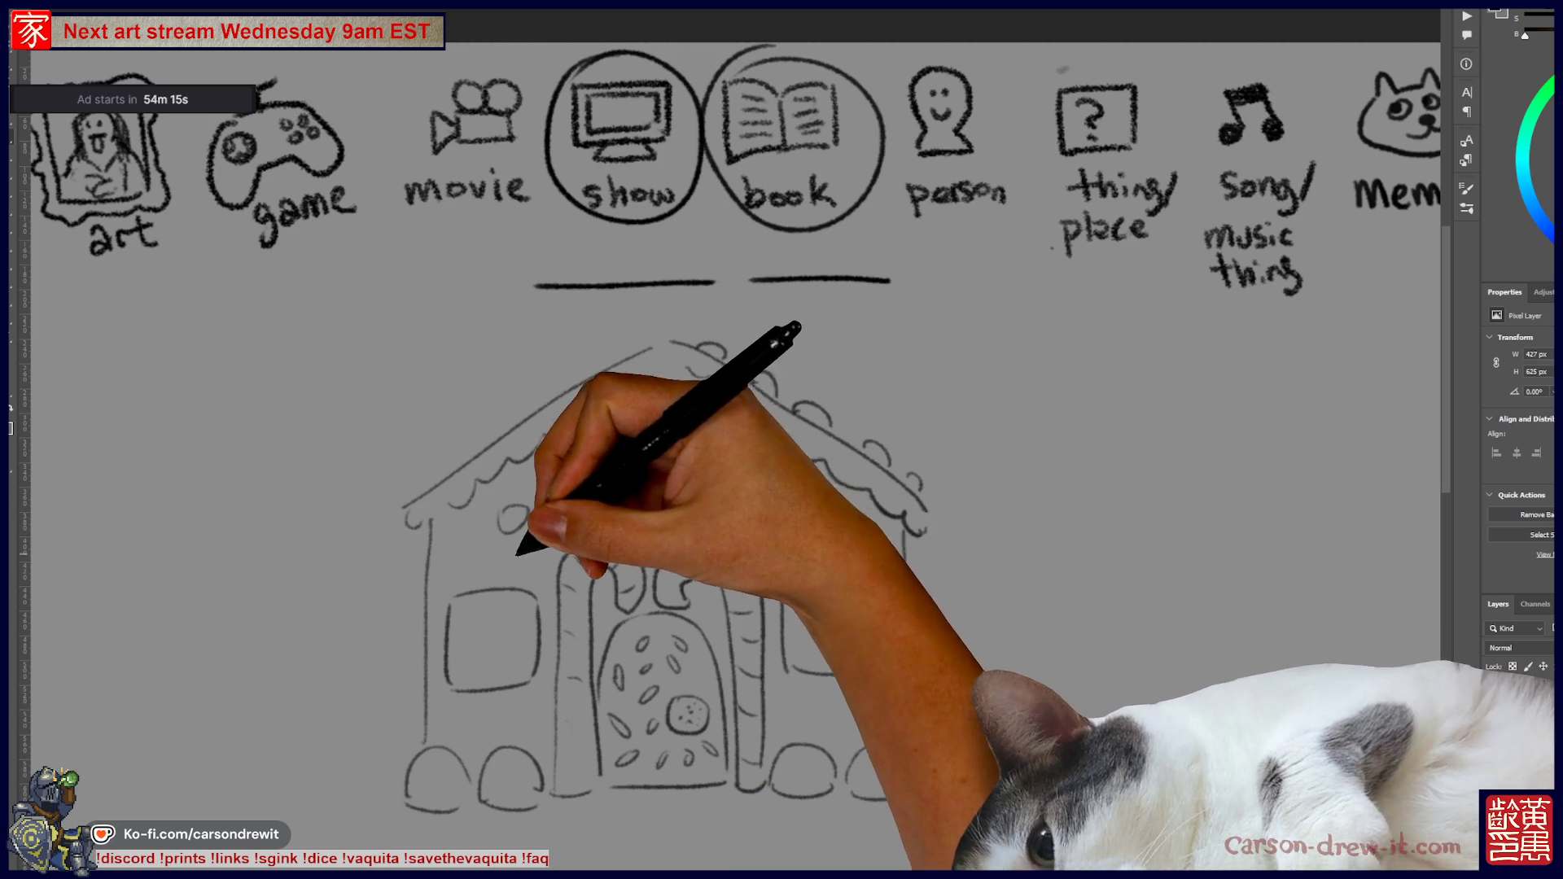
- Dot round icing across the house front, roof and near the bushes
left_click_drag(513, 708, 529, 723)
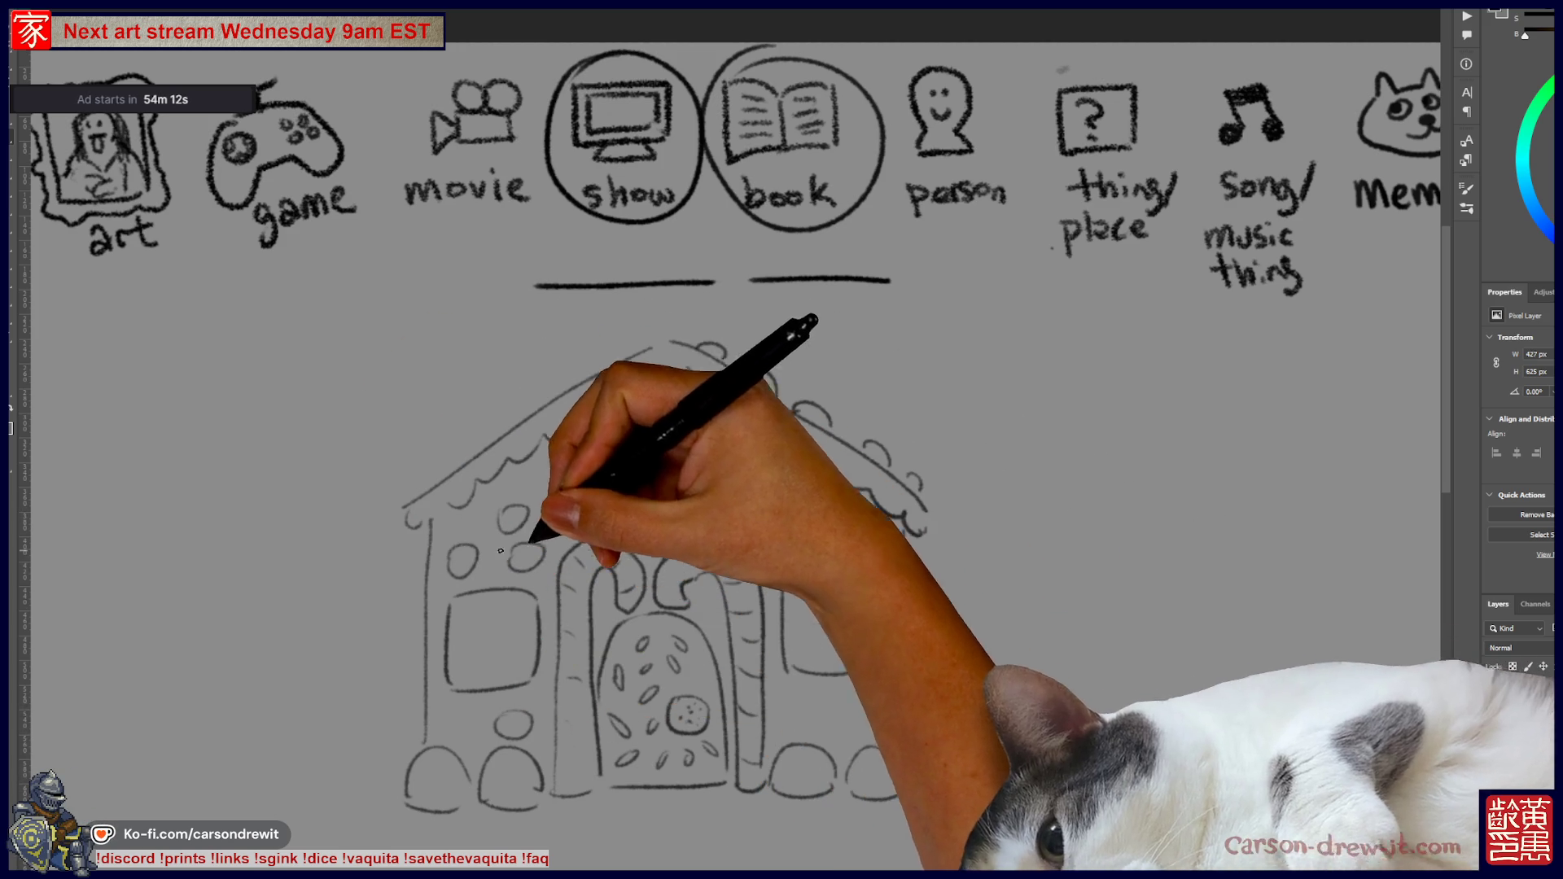
left_click_drag(774, 489, 840, 529)
left_click_drag(668, 411, 741, 456)
left_click_drag(826, 712, 846, 721)
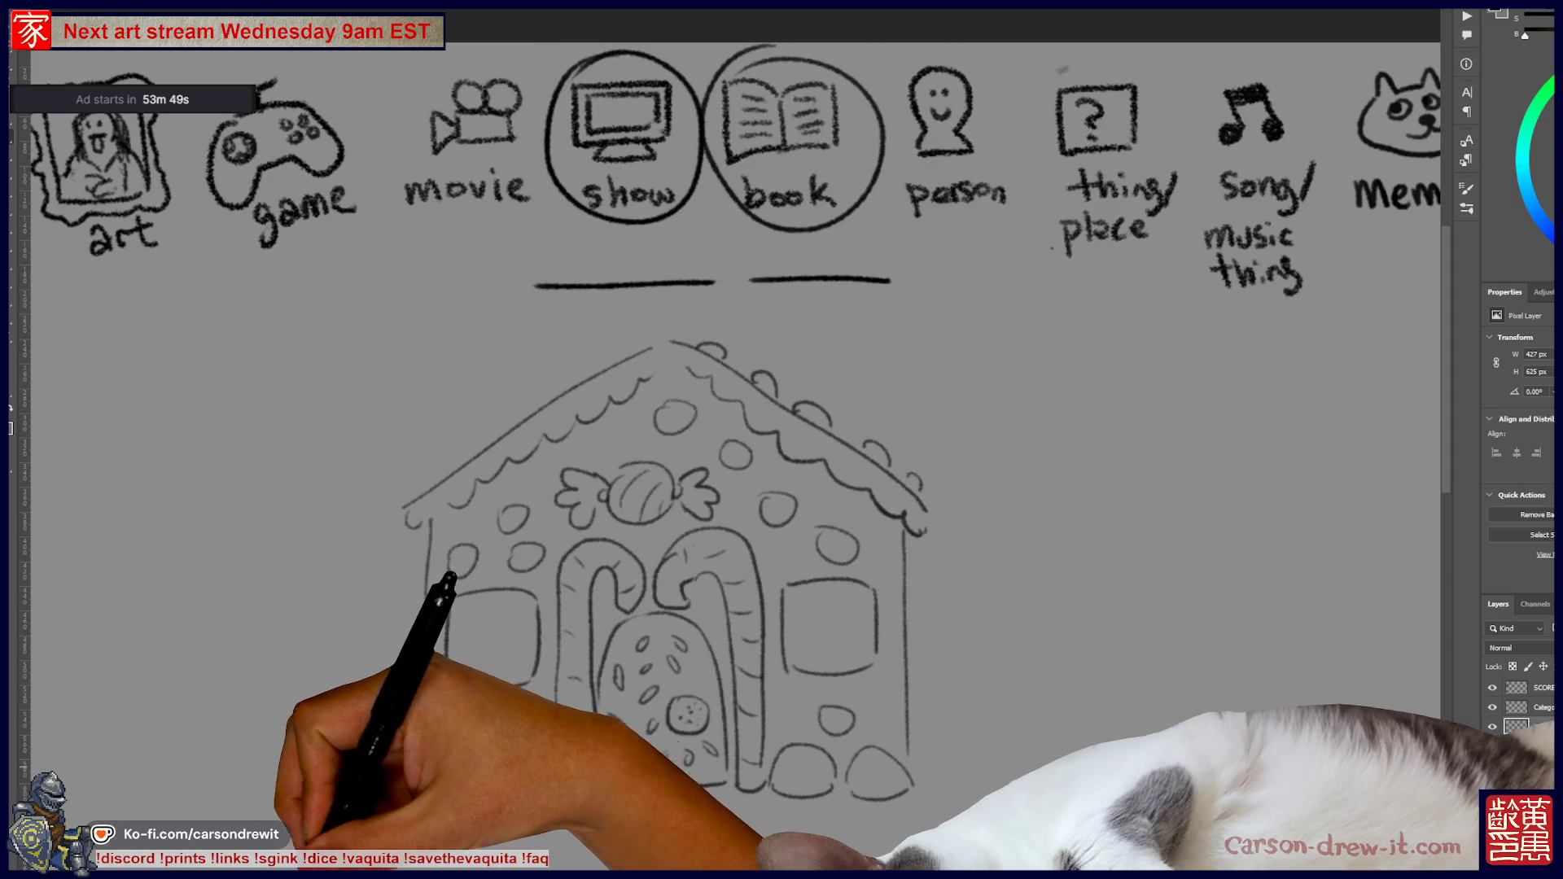
key("alt+Tab")
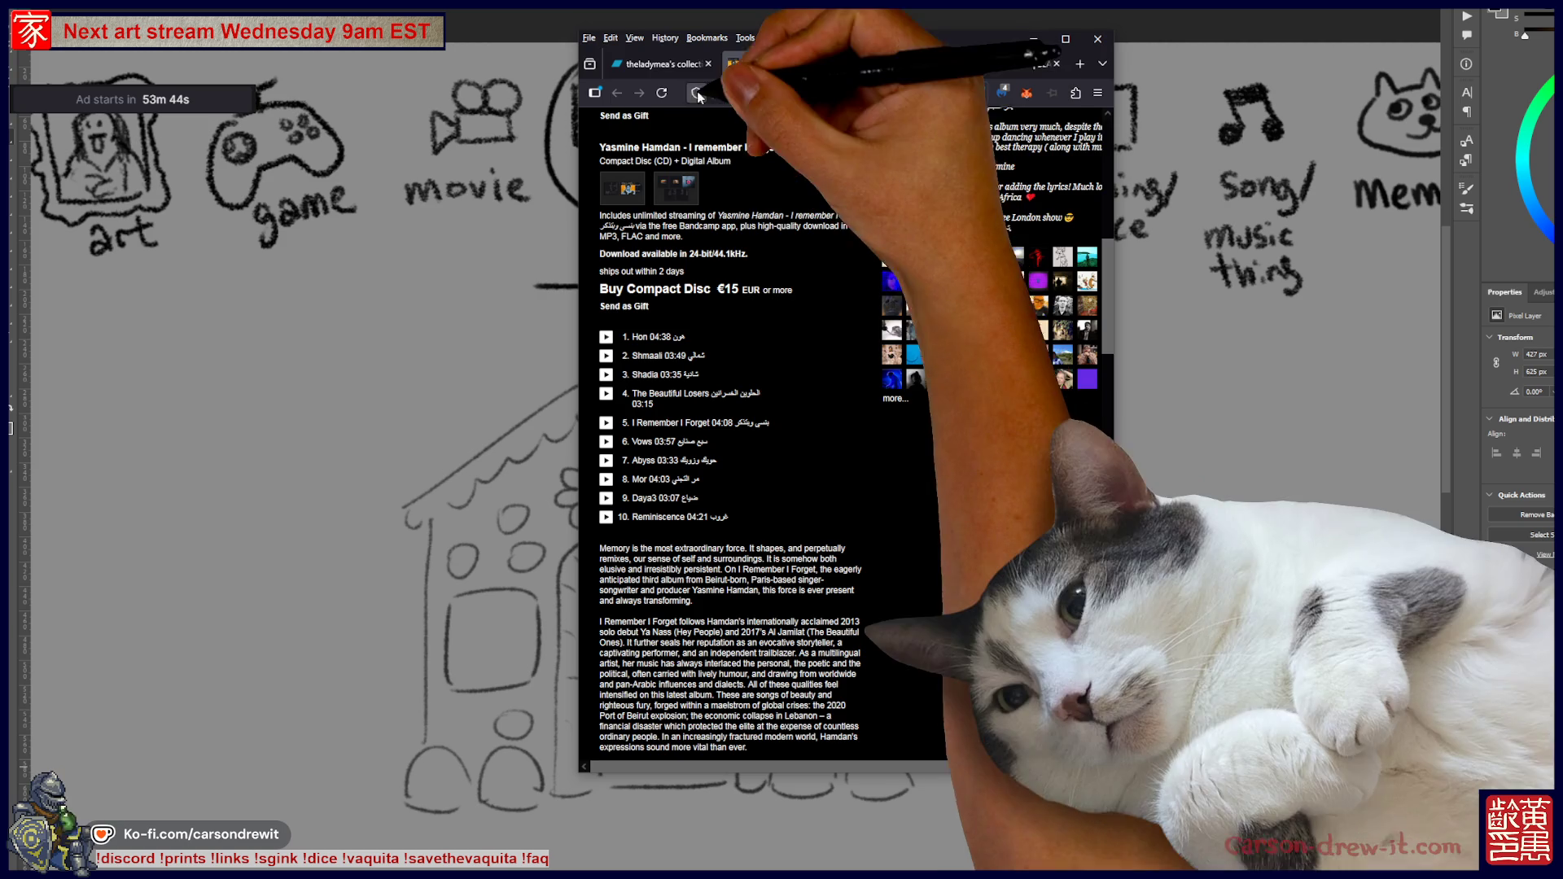
- Switch to the Bandcamp collection tab in Firefox and browse the album grid
left_click(673, 61)
scroll(1025, 464, "down", 5)
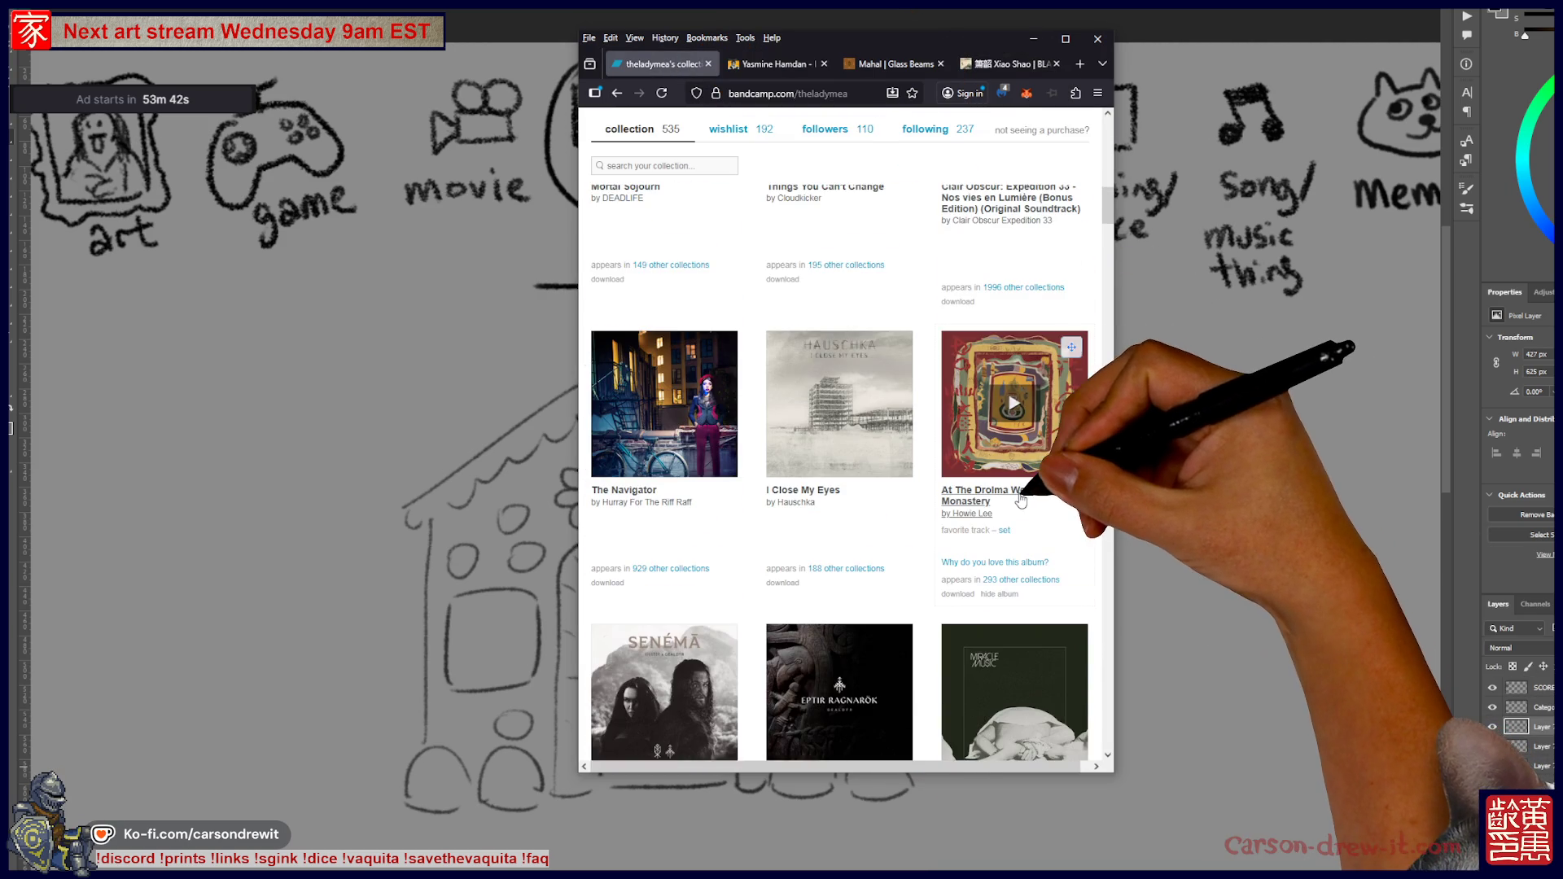
scroll(1010, 505, "down", 3)
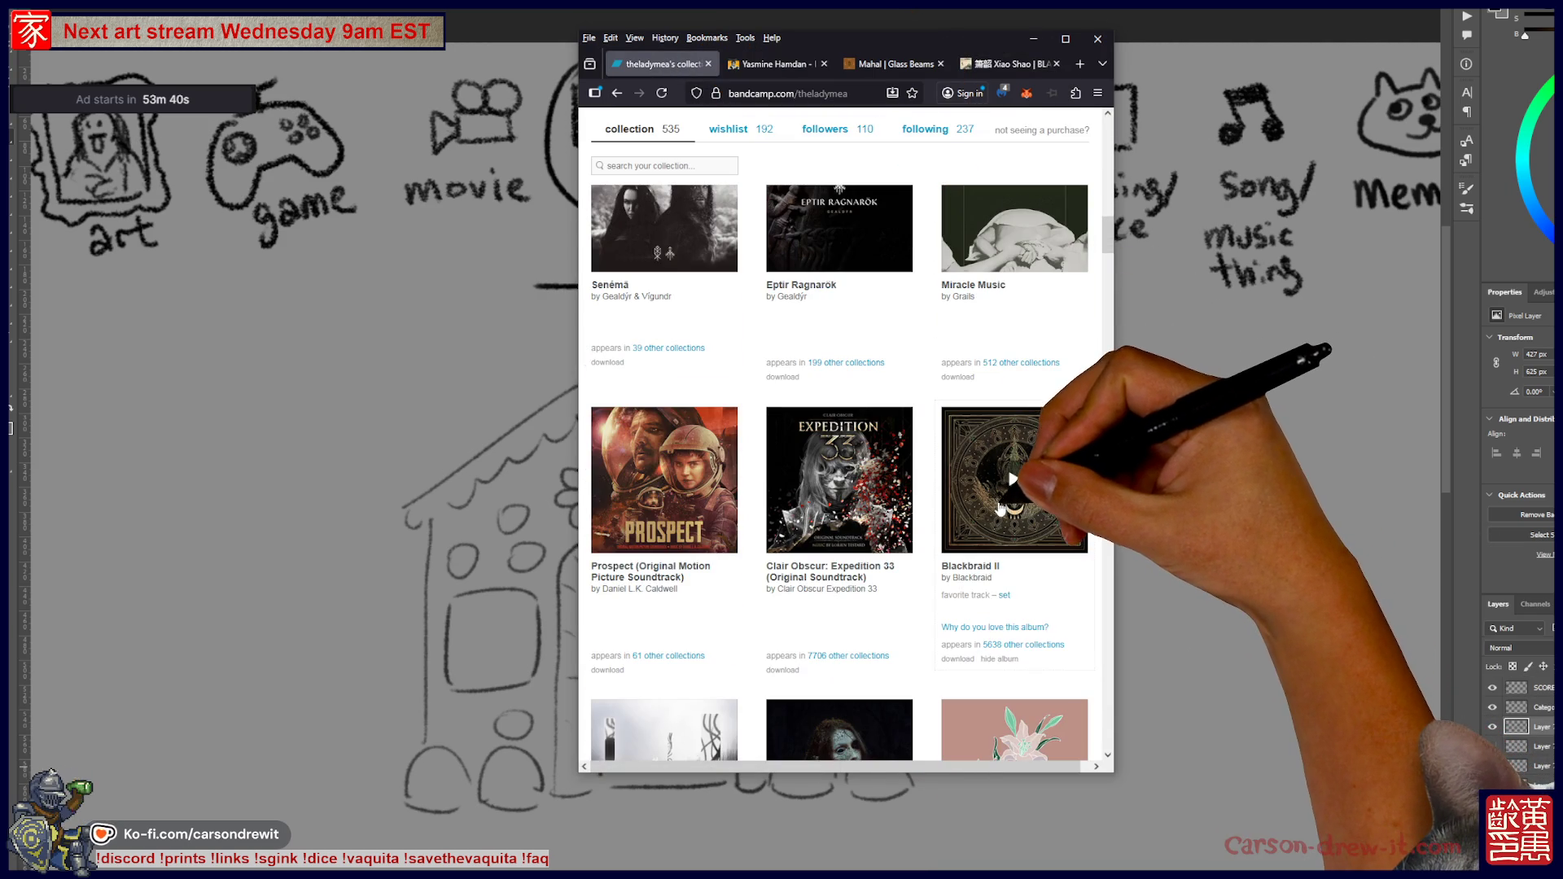
scroll(1007, 511, "up", 4)
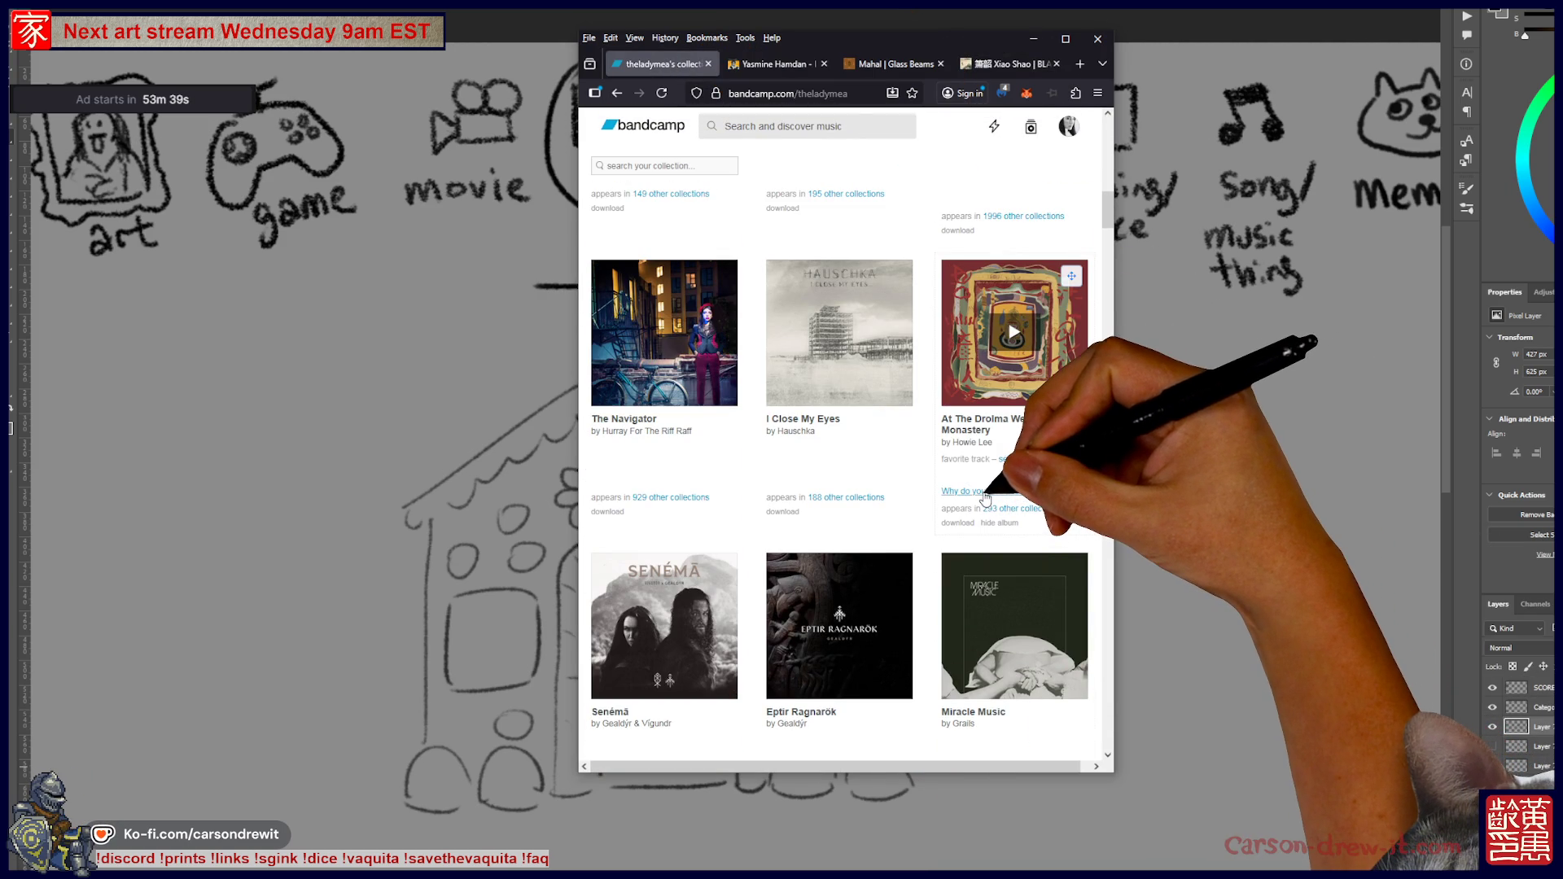
scroll(985, 497, "up", 3)
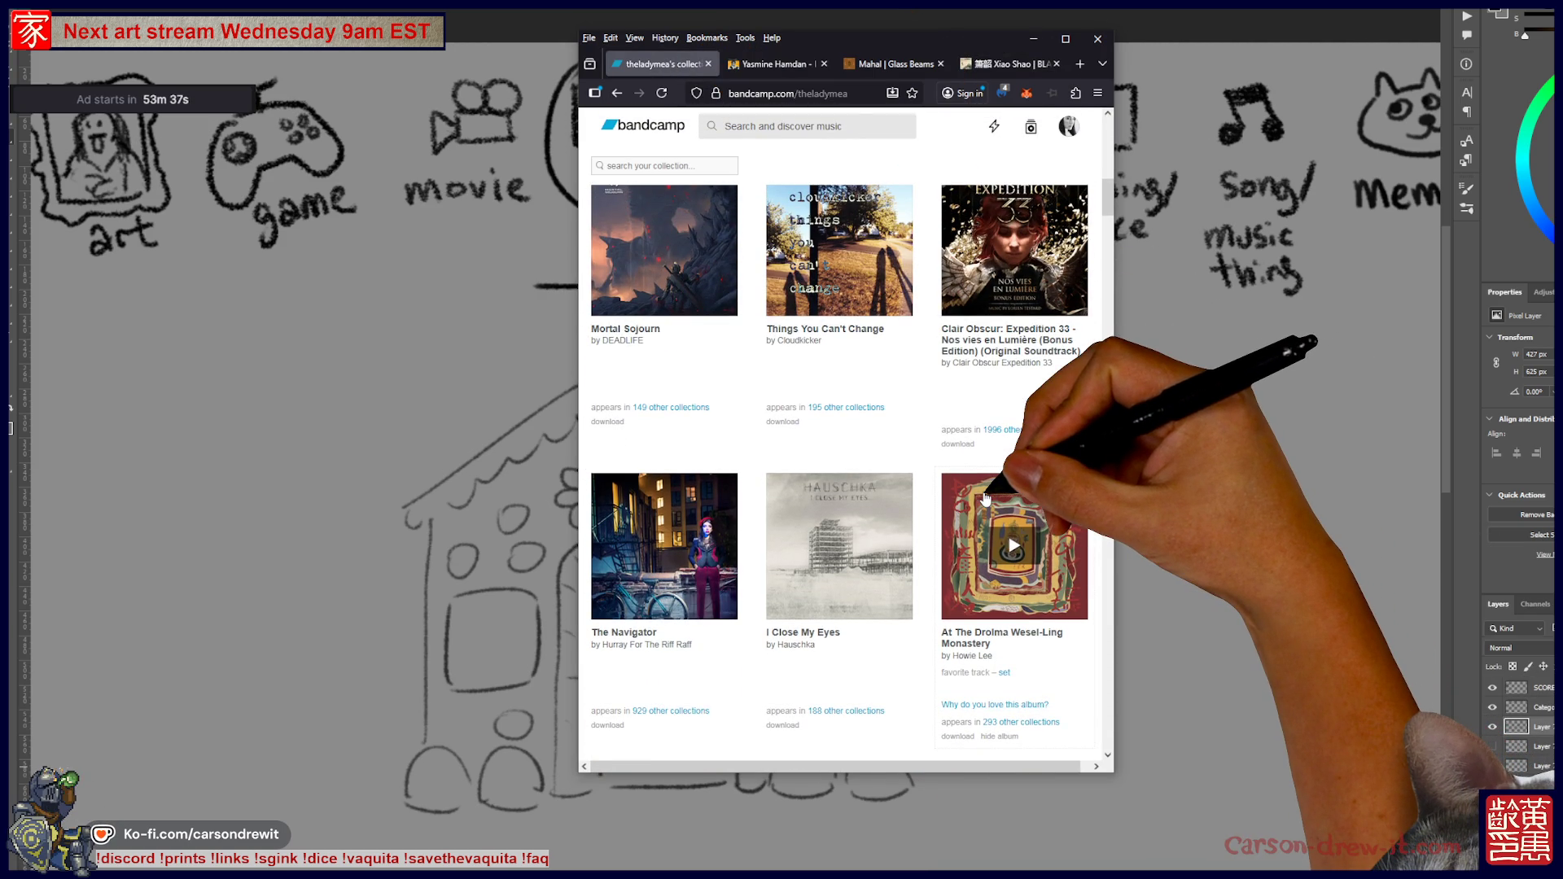
scroll(985, 498, "down", 10)
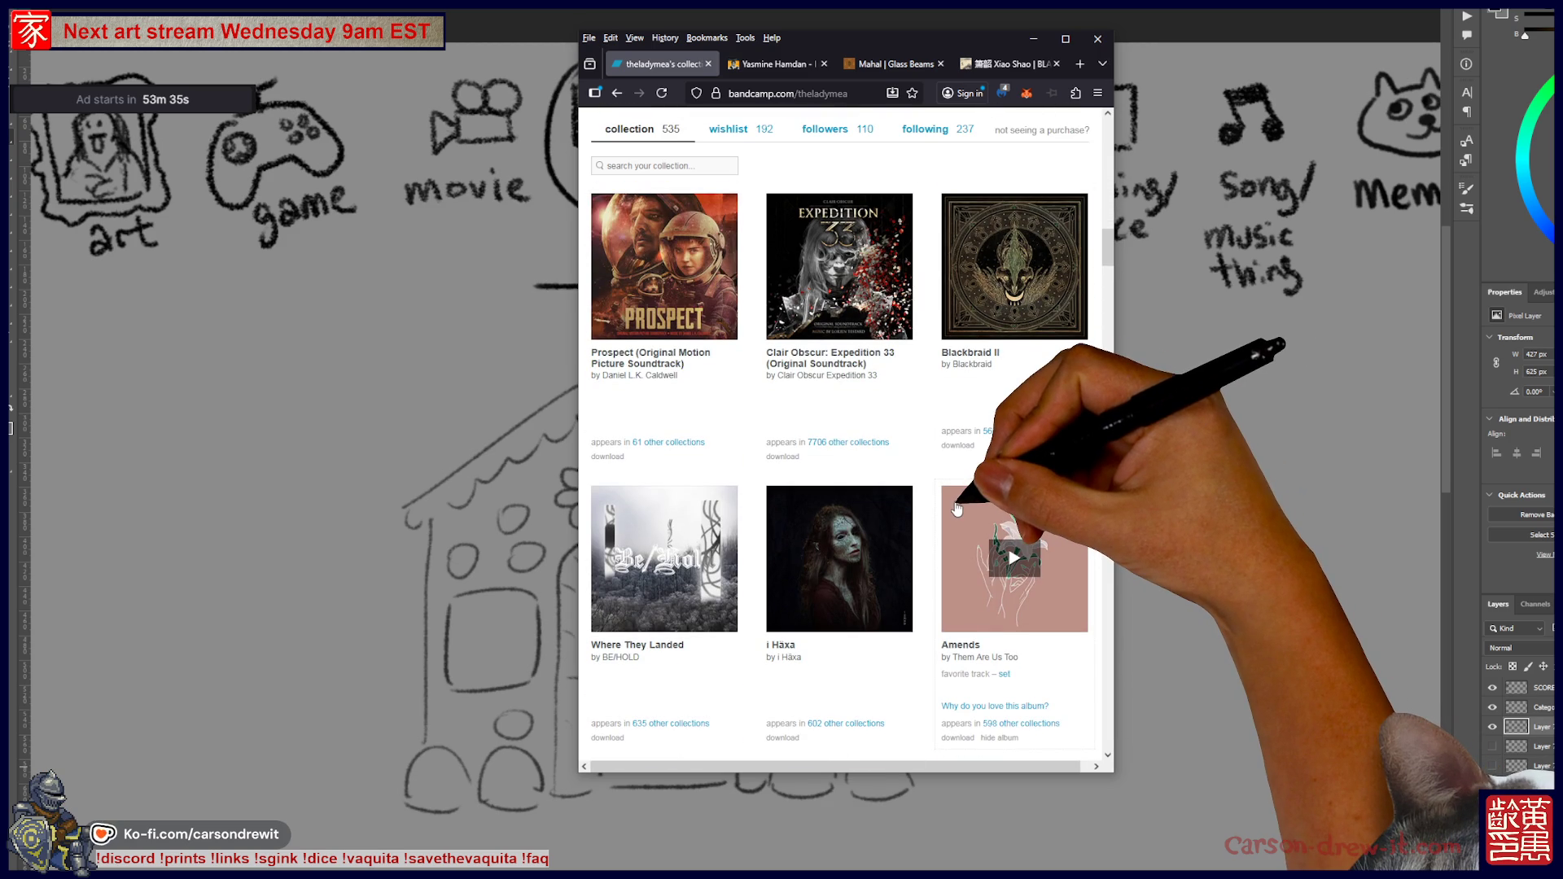
scroll(957, 509, "down", 10)
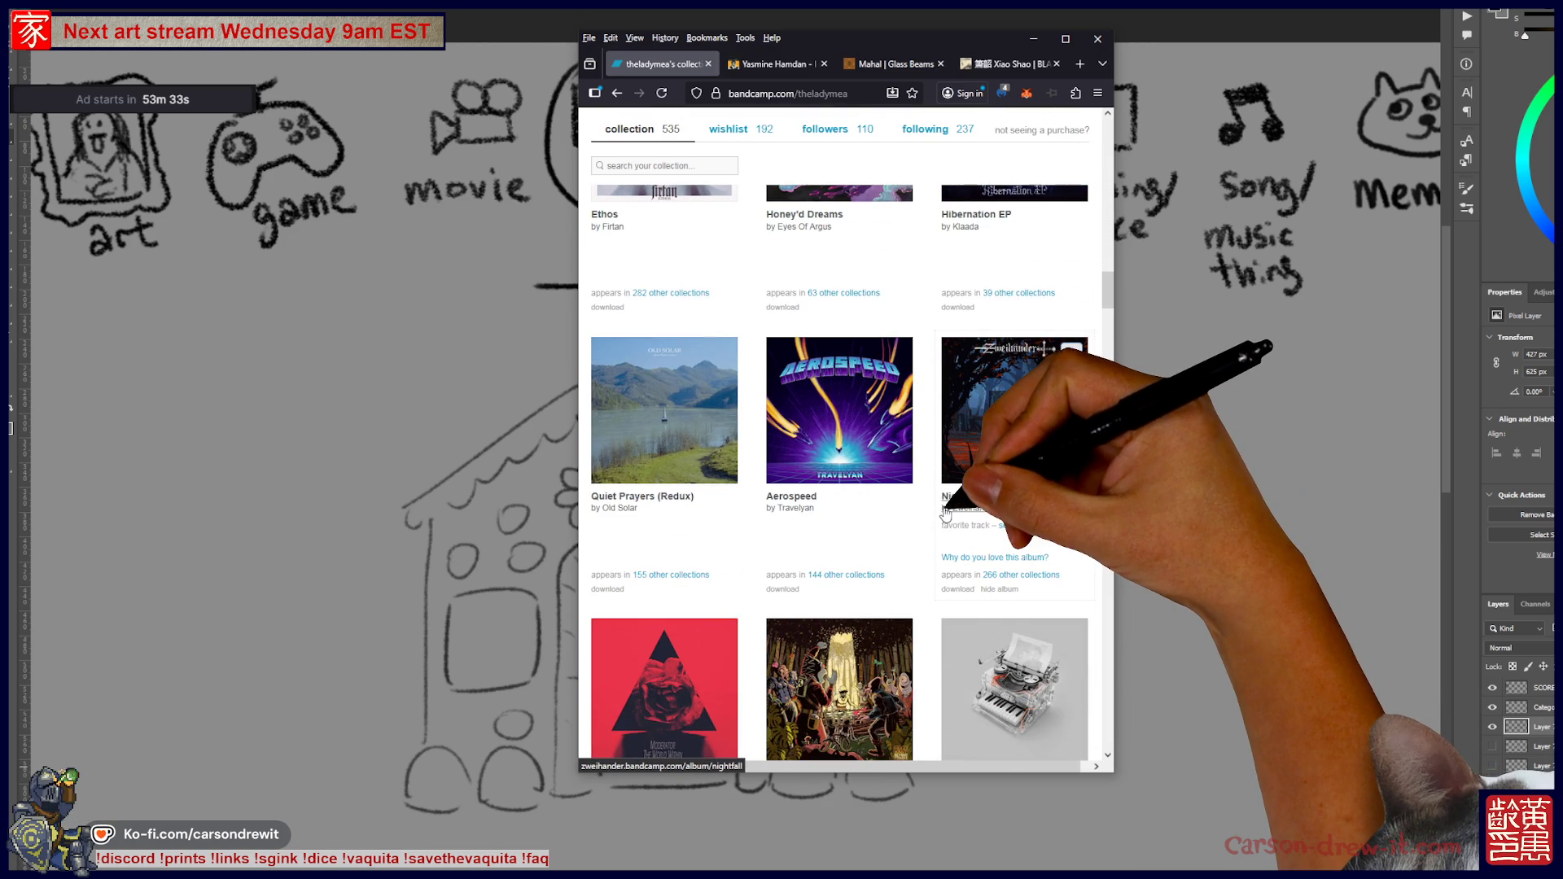
scroll(944, 513, "up", 2)
scroll(928, 521, "down", 10)
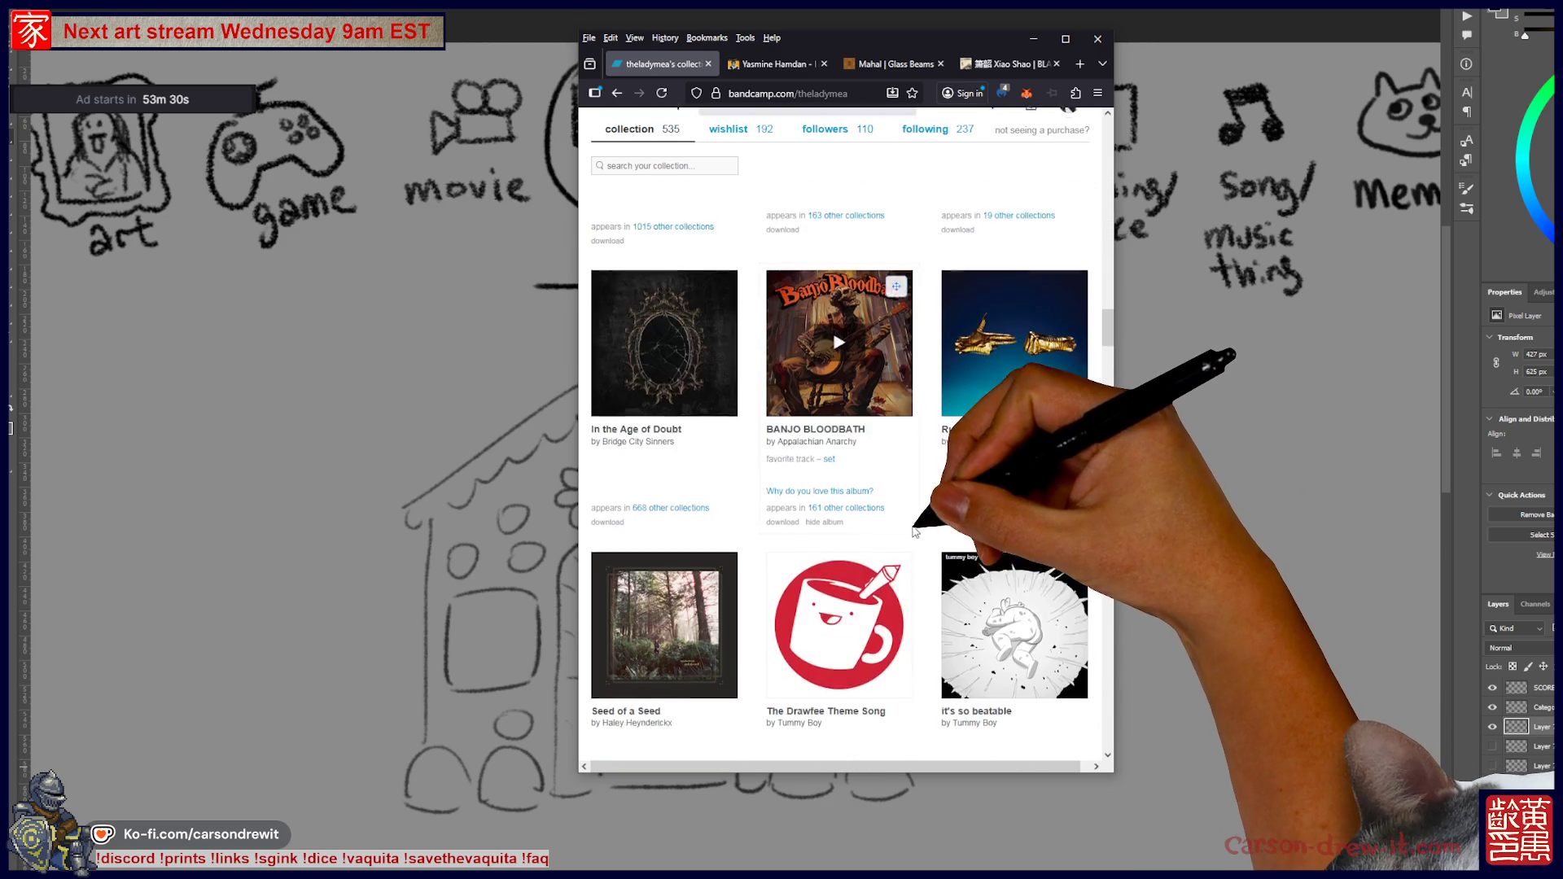
scroll(913, 530, "down", 5)
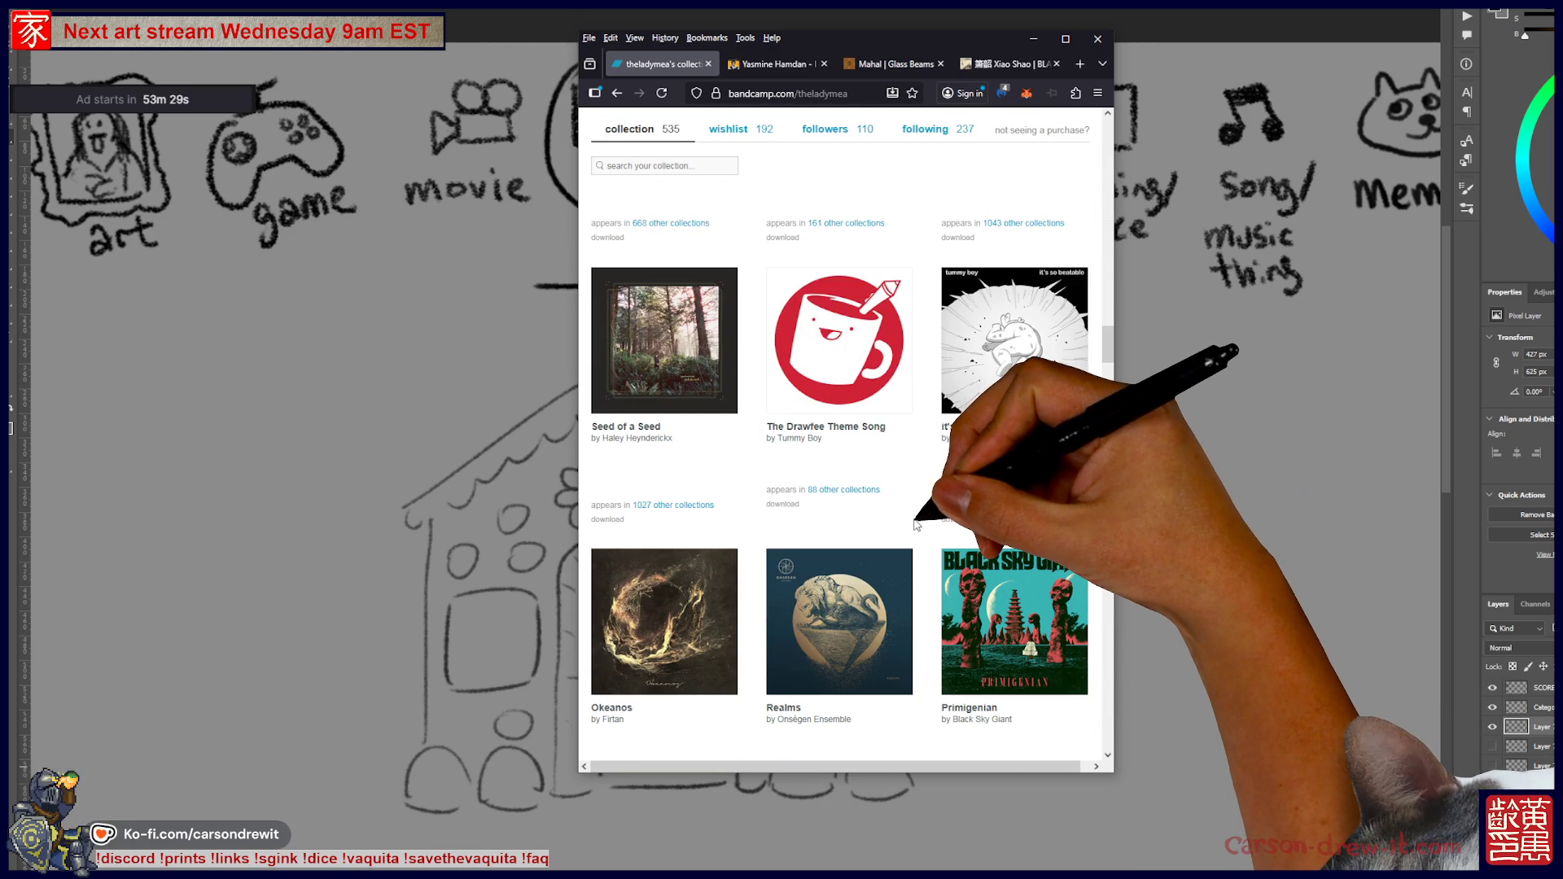
scroll(910, 531, "down", 6)
scroll(905, 537, "down", 10)
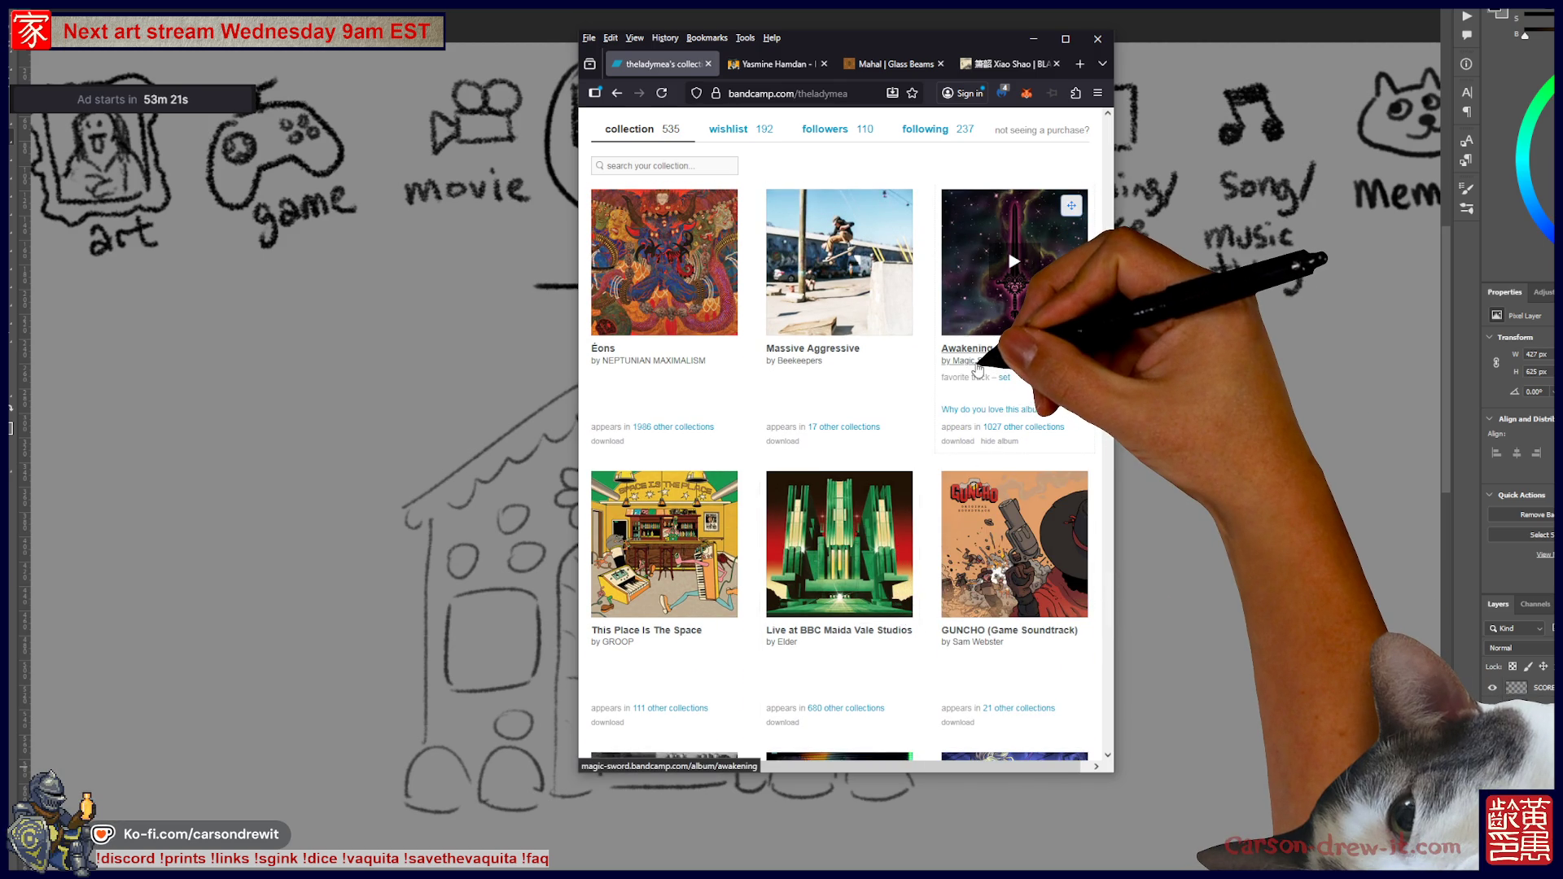
scroll(978, 368, "down", 8)
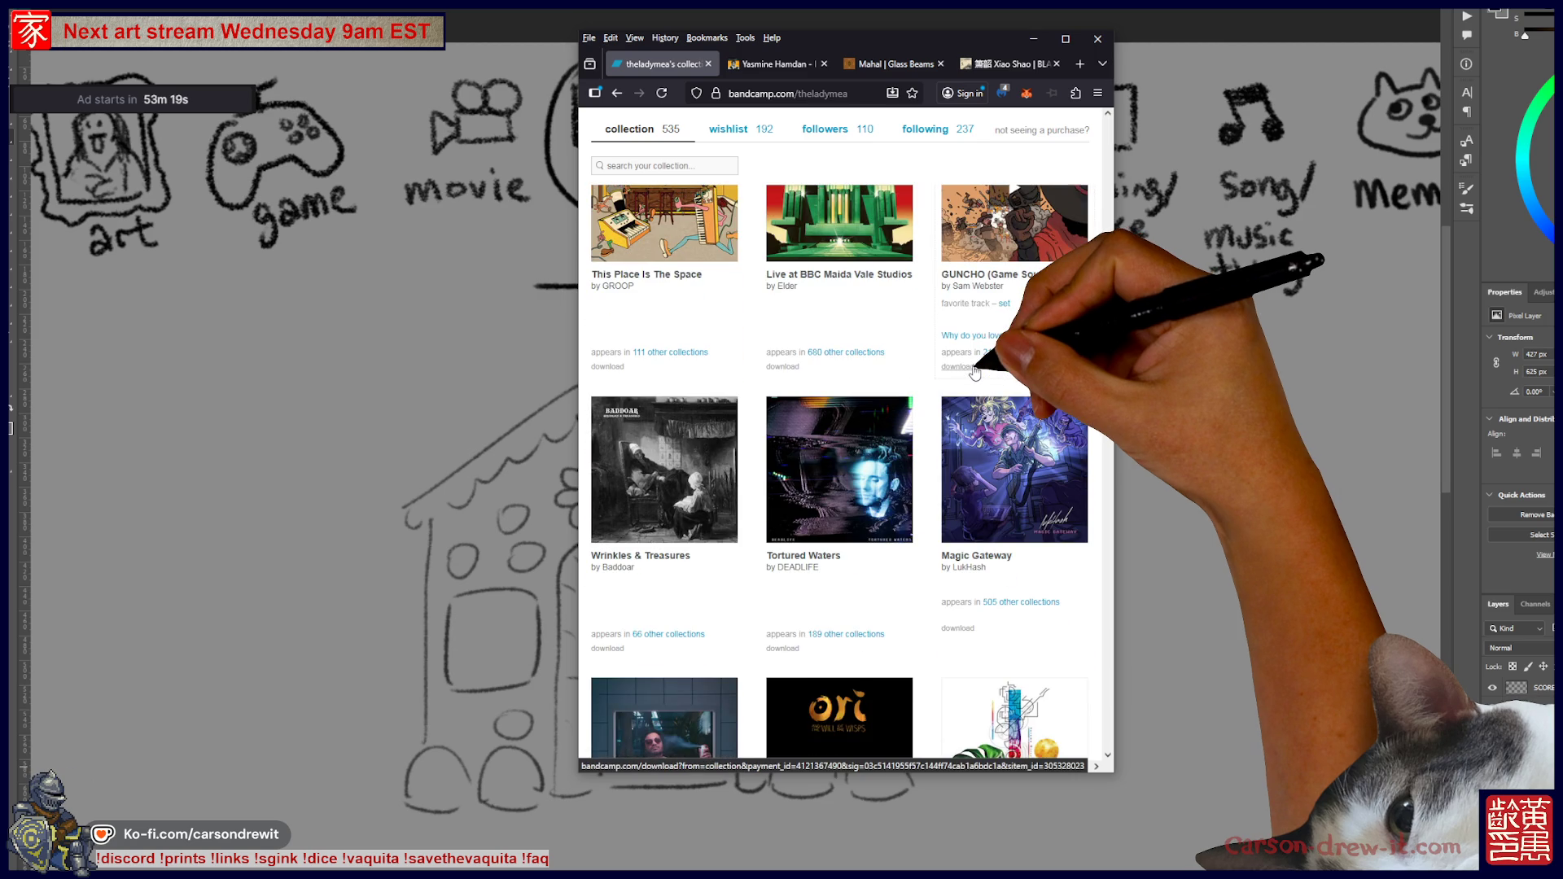
scroll(975, 372, "down", 8)
scroll(973, 374, "down", 8)
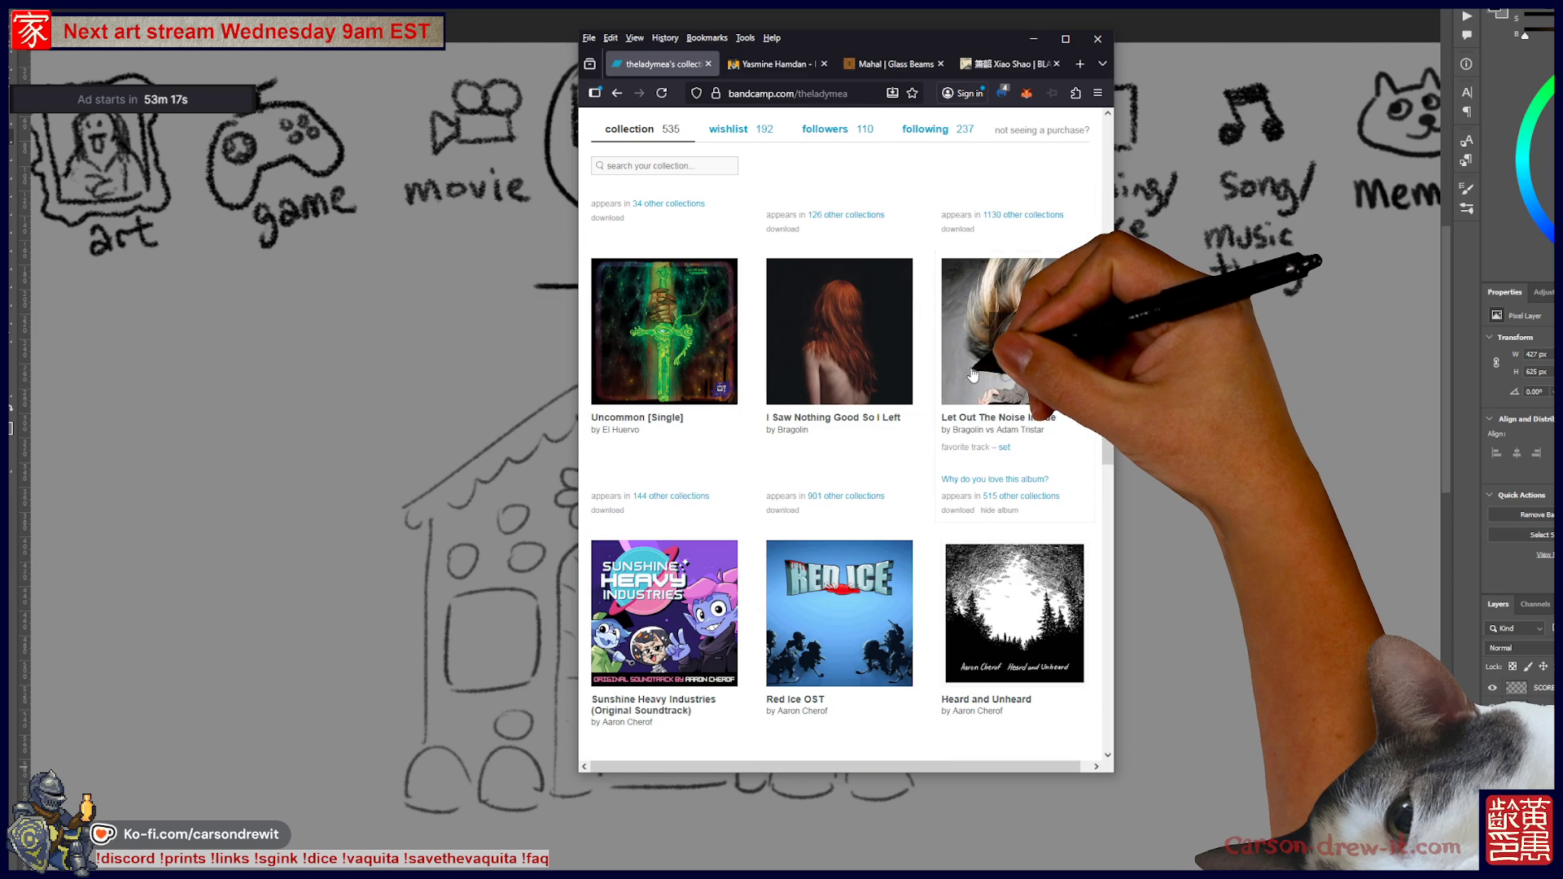
scroll(973, 375, "down", 20)
scroll(973, 374, "up", 5)
- Open the Cobalt Core (Original Soundtrack) album page, then return to the drawing
left_click(1006, 590)
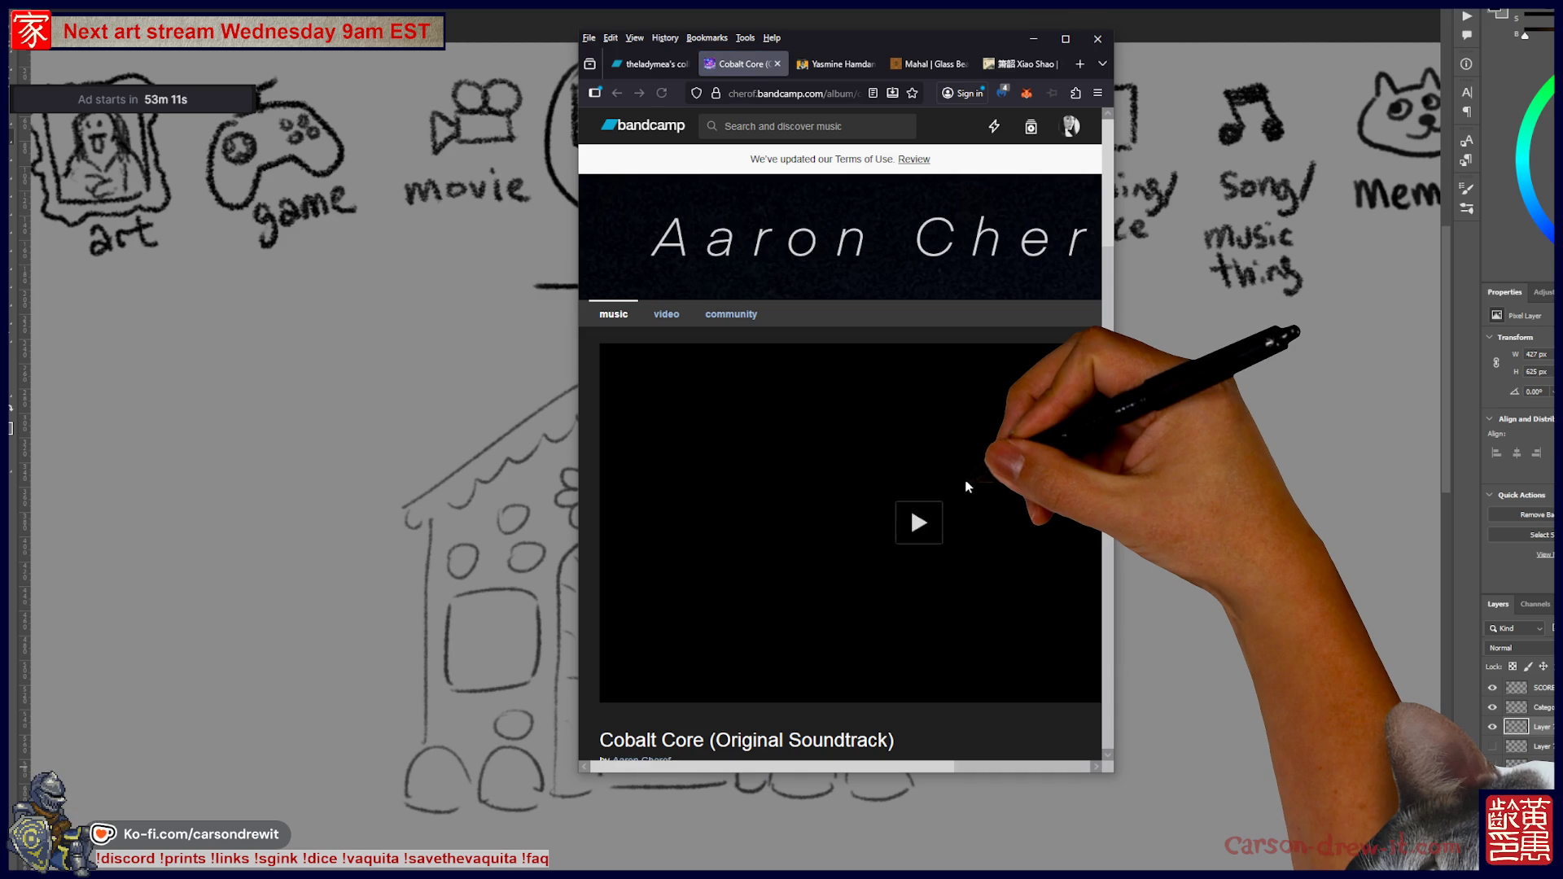
scroll(966, 486, "down", 15)
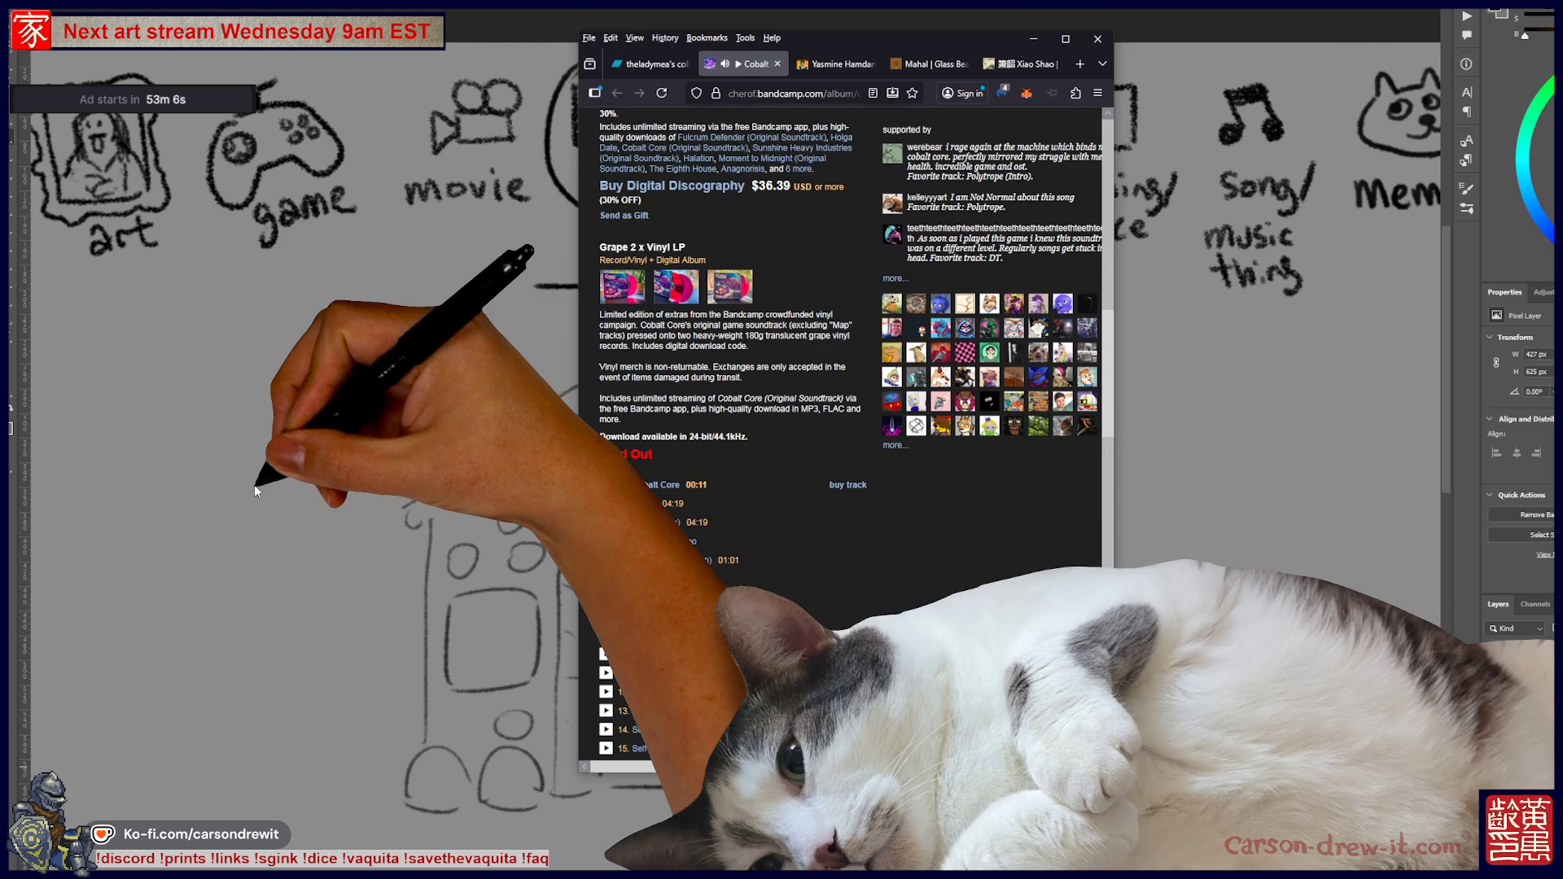
left_click(254, 485)
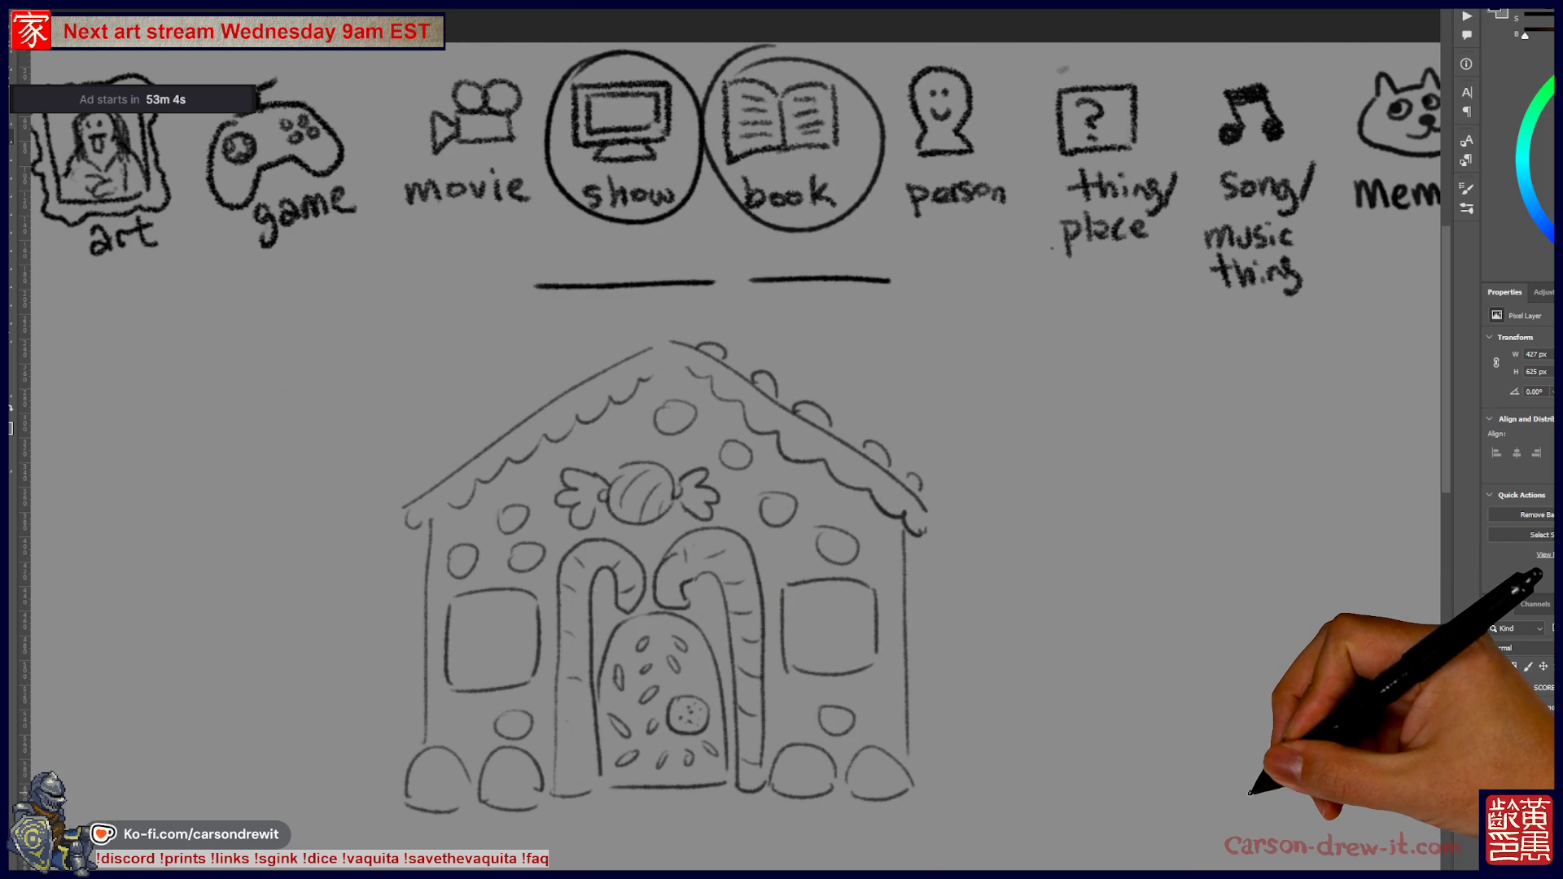
- Hide the gingerbread house layer, then zoom out and pan to show all ten category icons
left_click(1494, 729)
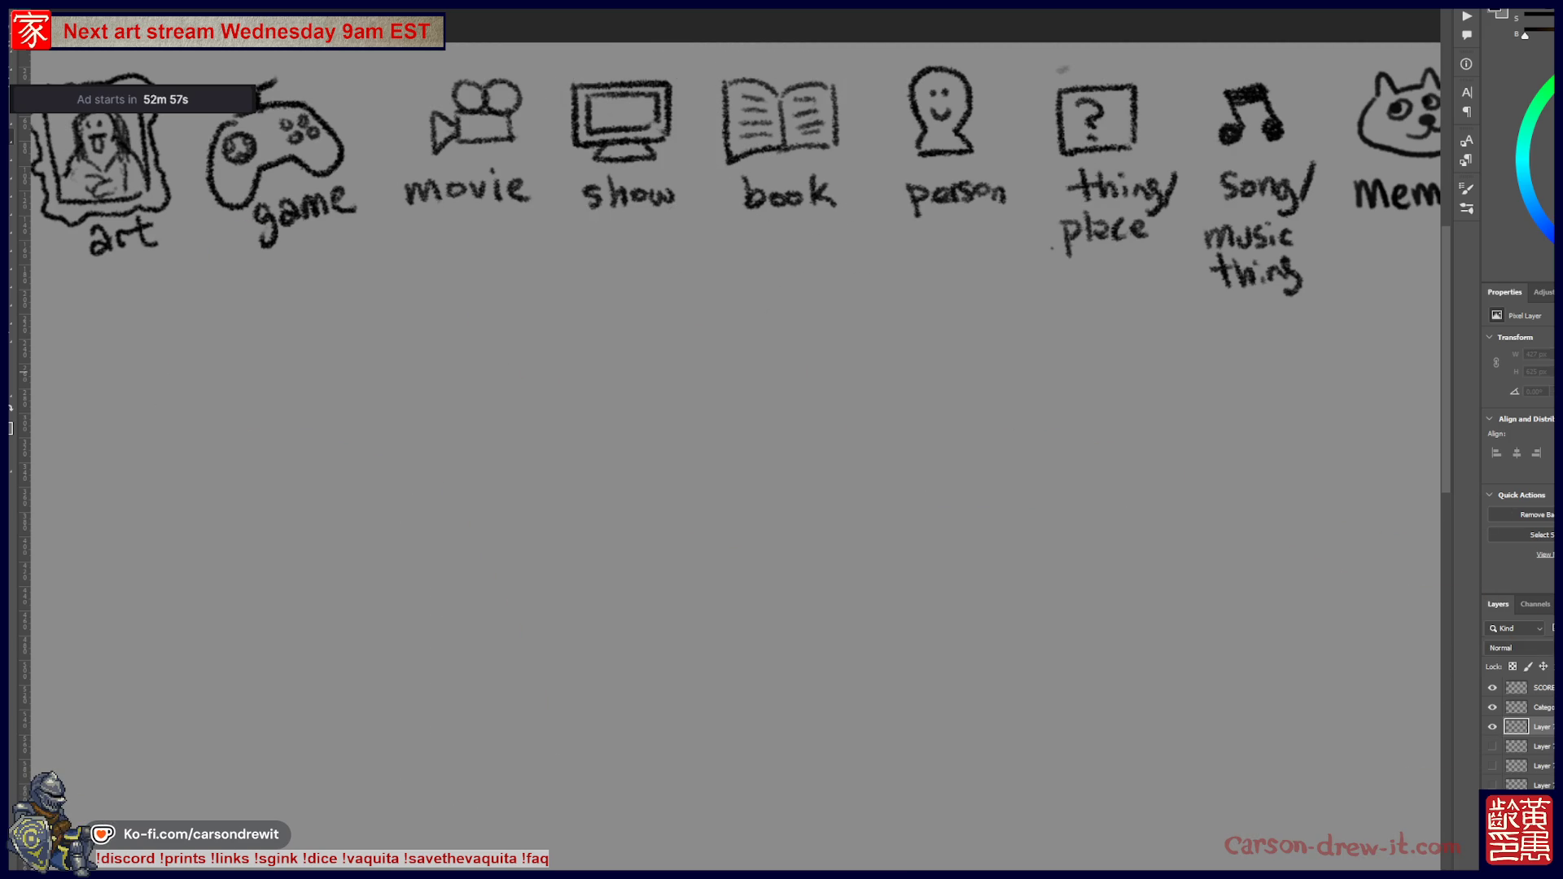
scroll(1015, 120, "down", 1)
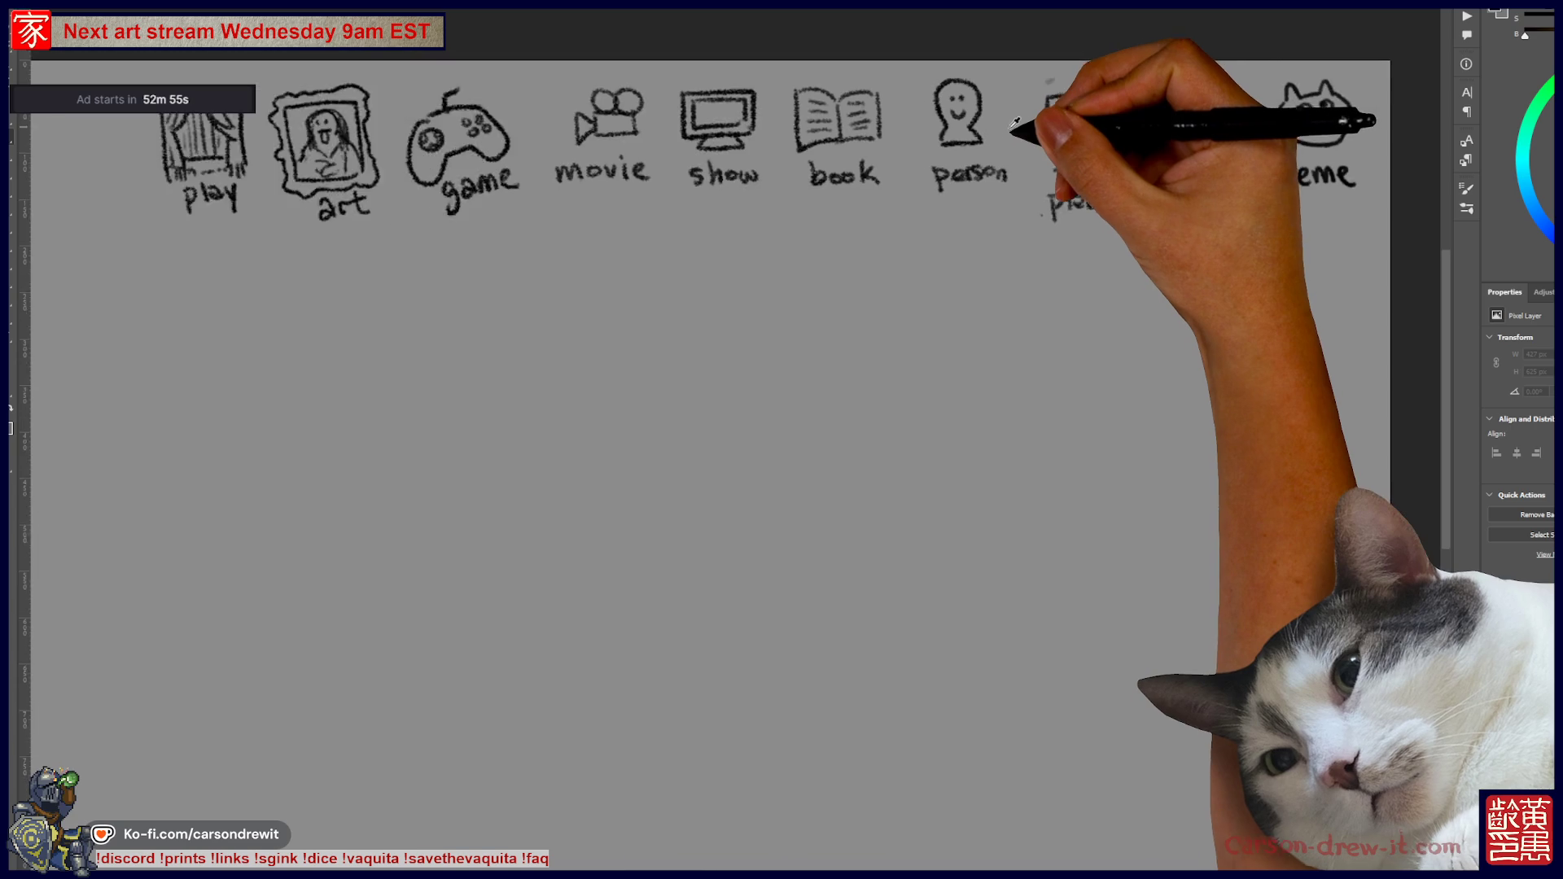
left_click_drag(944, 322, 926, 360)
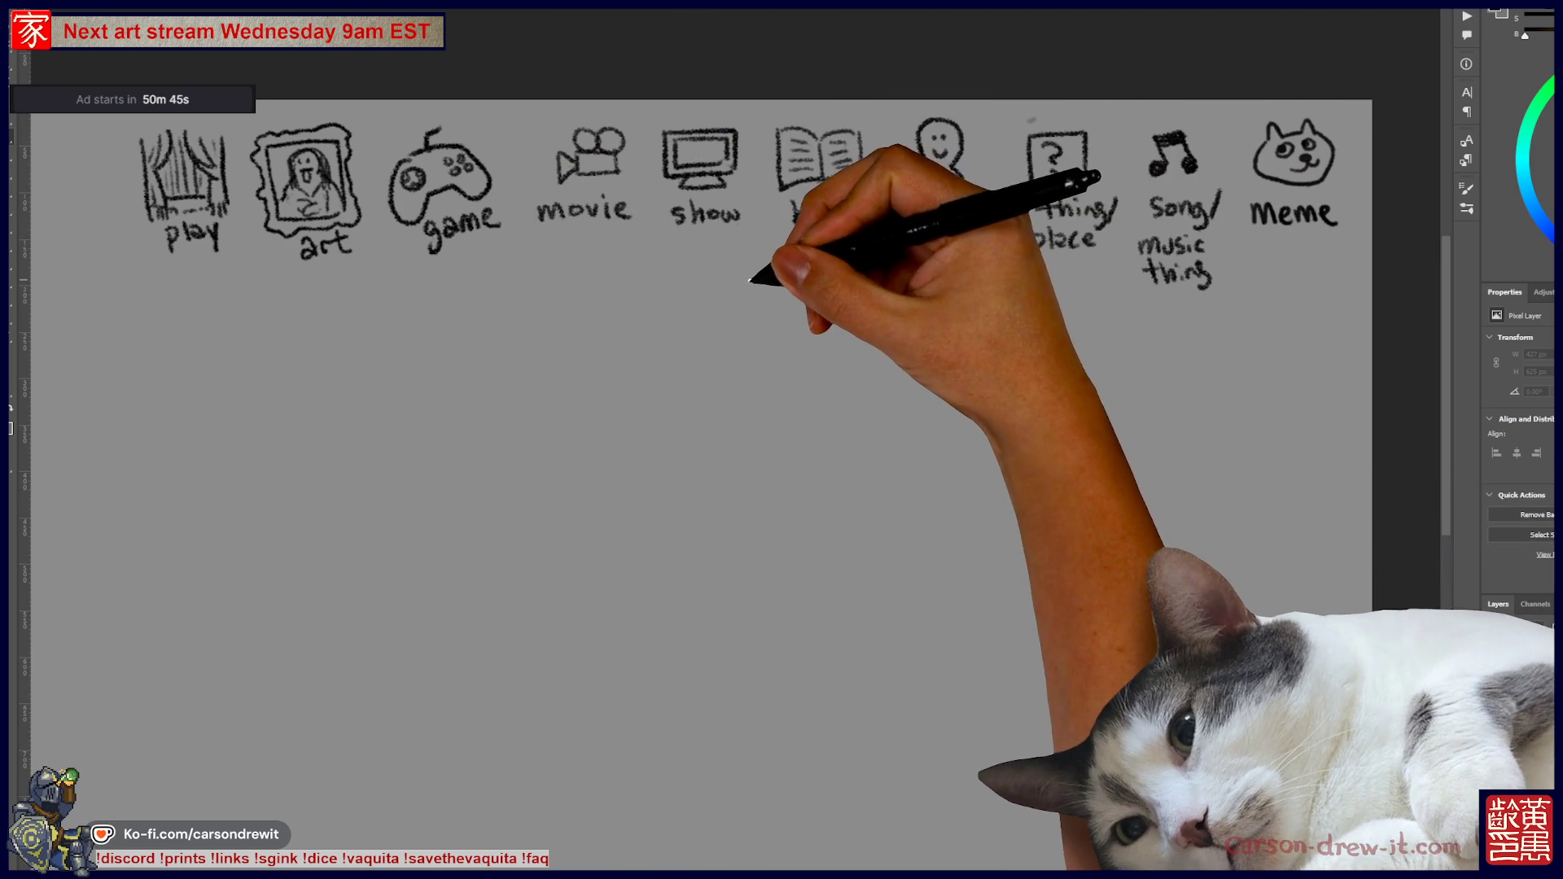
- Circle the thing/place icon and draw two rows of blank answer lines joined by 'and'
left_click_drag(1110, 122, 1120, 244)
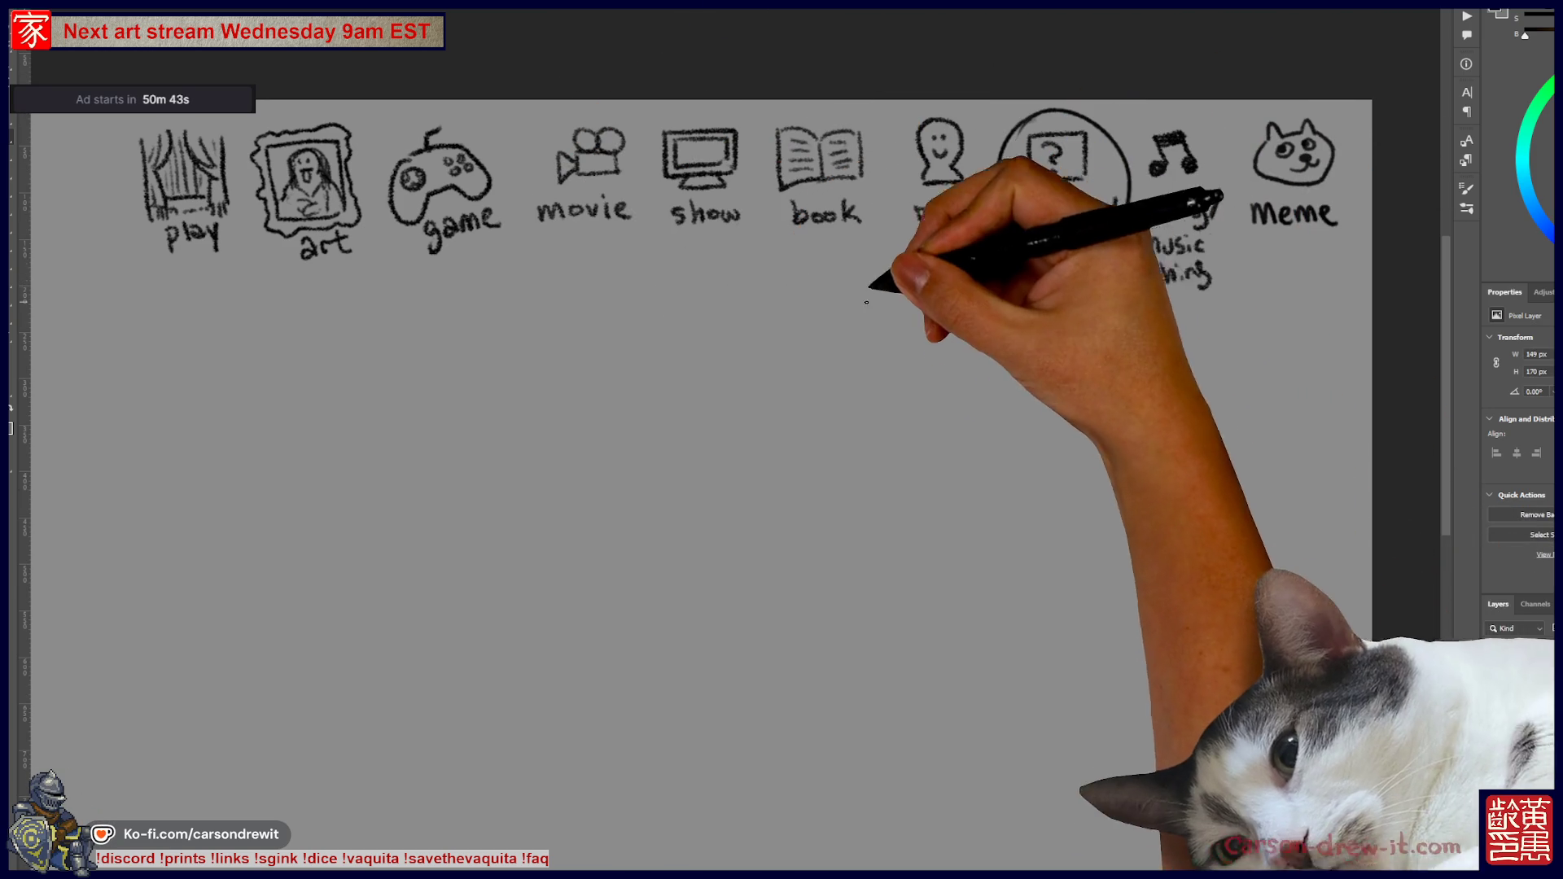
left_click_drag(737, 277, 835, 277)
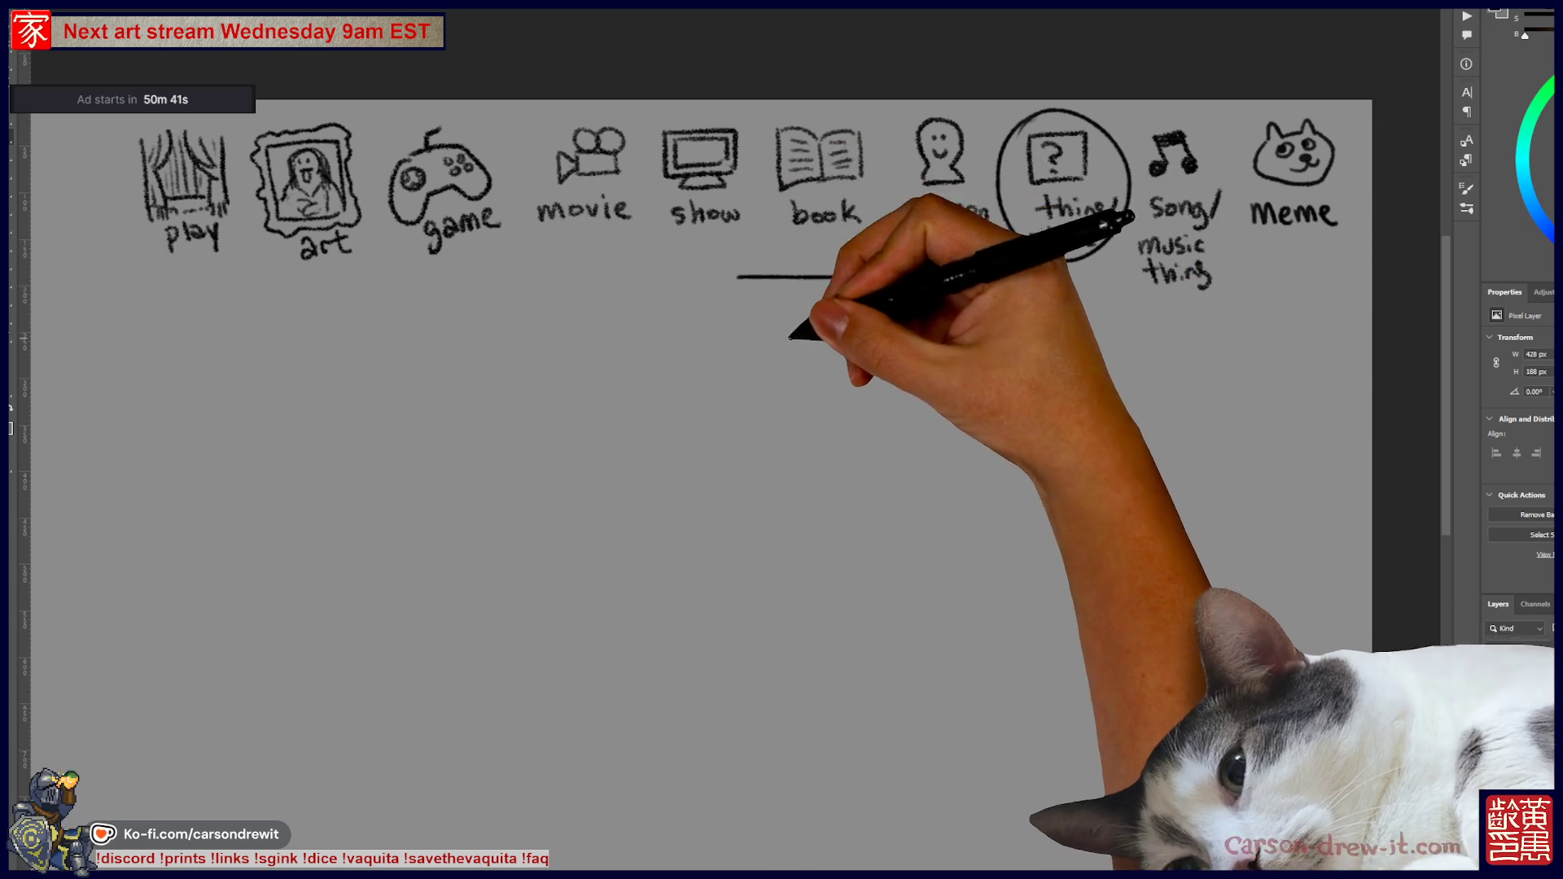
left_click_drag(669, 335, 912, 334)
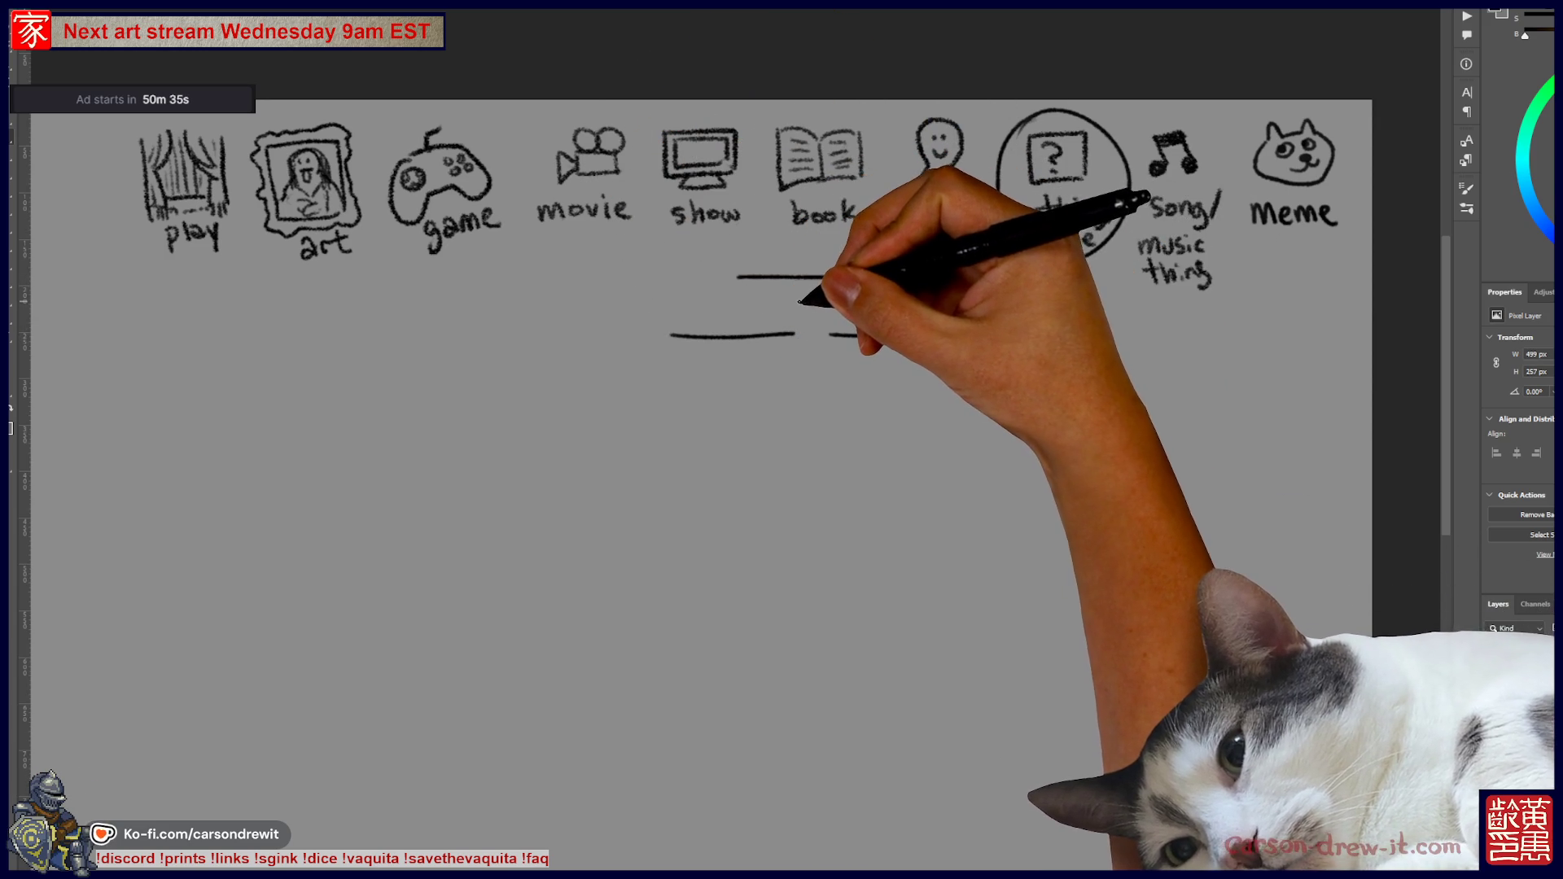
left_click_drag(801, 300, 832, 310)
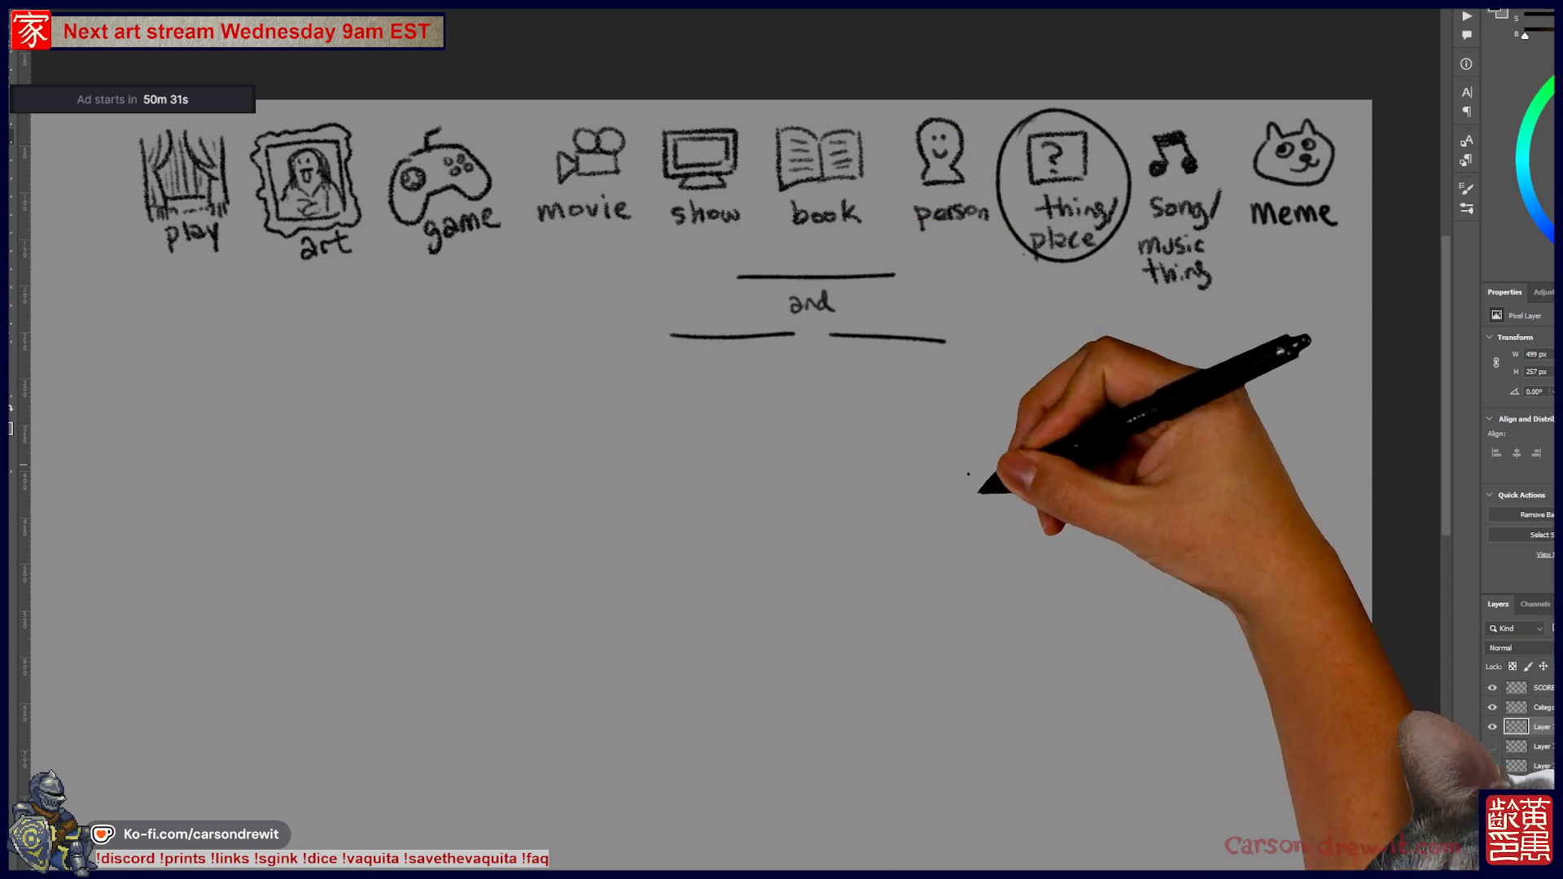
- Shift the view and begin the moai head's profile outline below the blanks
scroll(950, 513, "up", 5)
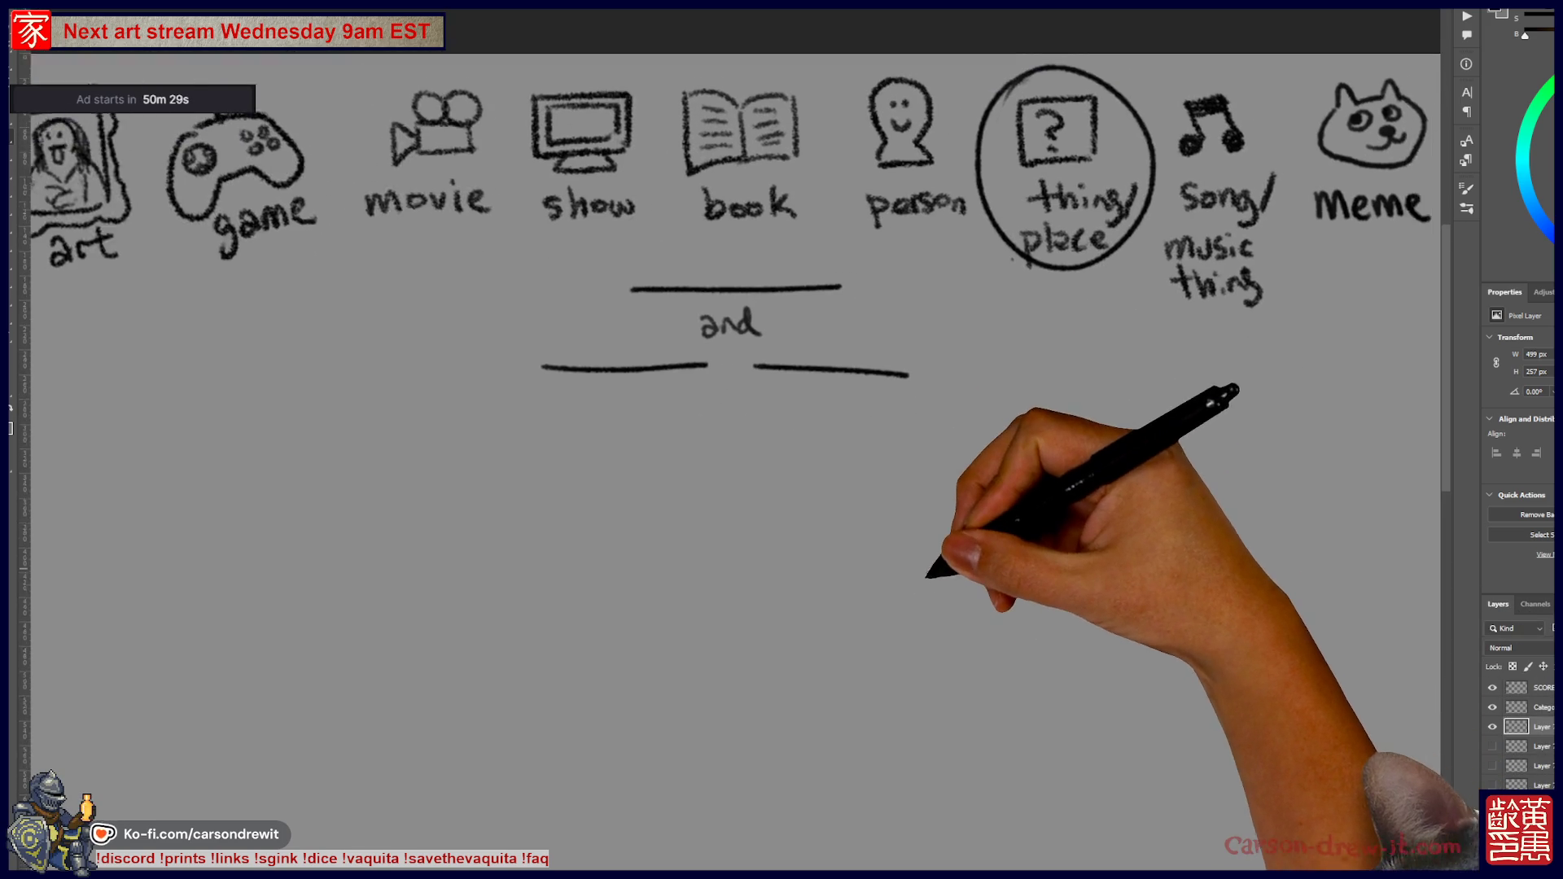
left_click_drag(898, 631, 989, 580)
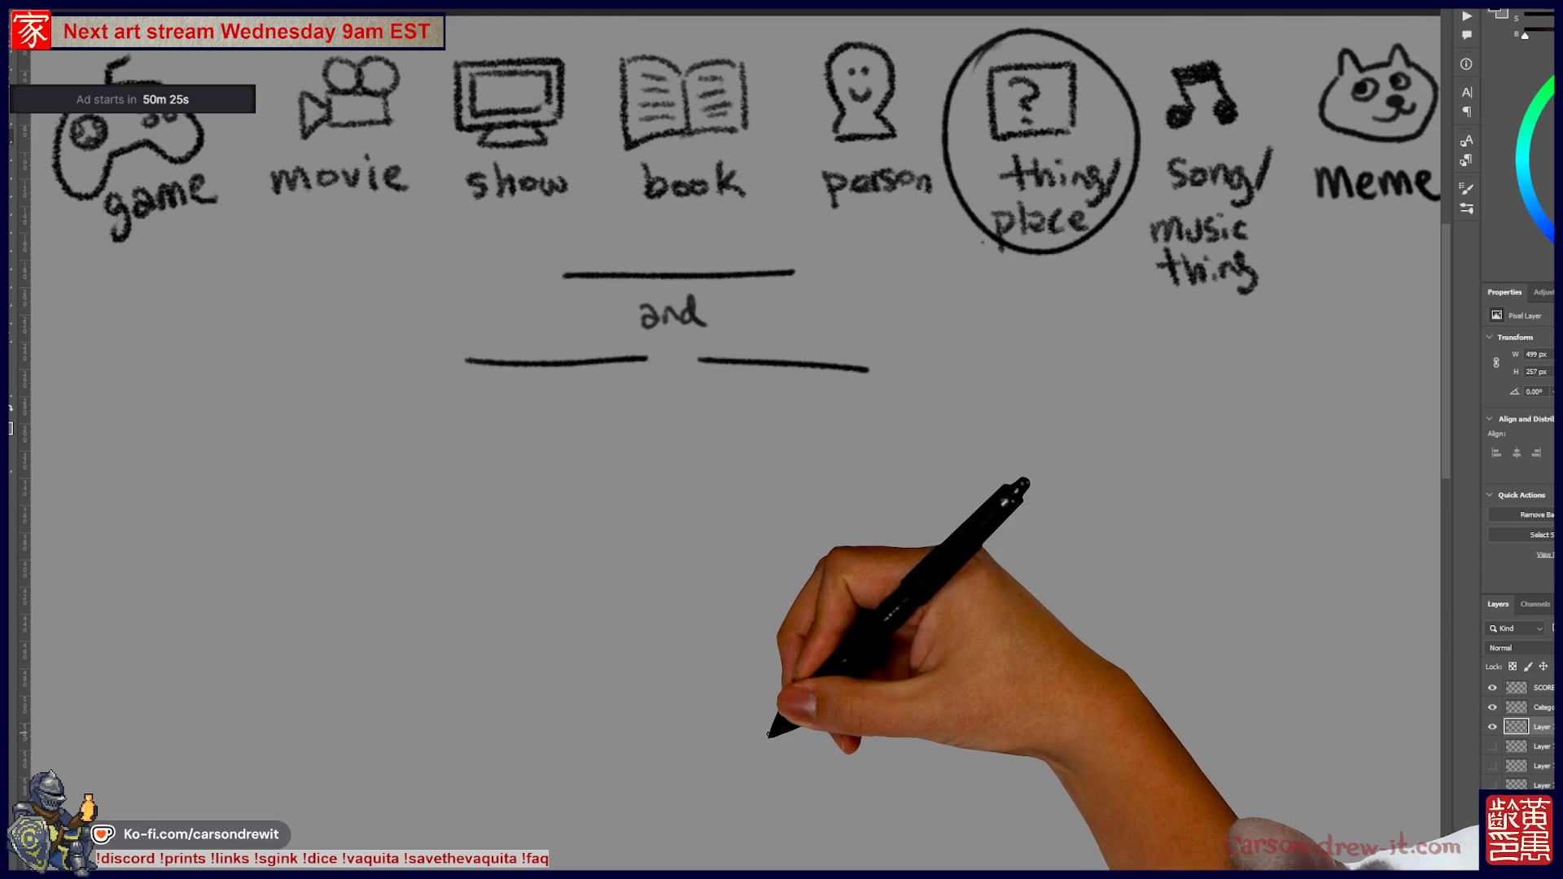
mouse_move(767, 776)
left_mouse_down()
mouse_move(754, 649)
mouse_move(777, 603)
mouse_move(736, 455)
mouse_move(759, 432)
mouse_move(842, 424)
mouse_move(880, 466)
mouse_move(851, 485)
mouse_move(880, 544)
mouse_move(857, 572)
mouse_move(871, 616)
mouse_move(848, 638)
mouse_move(792, 621)
left_mouse_up()
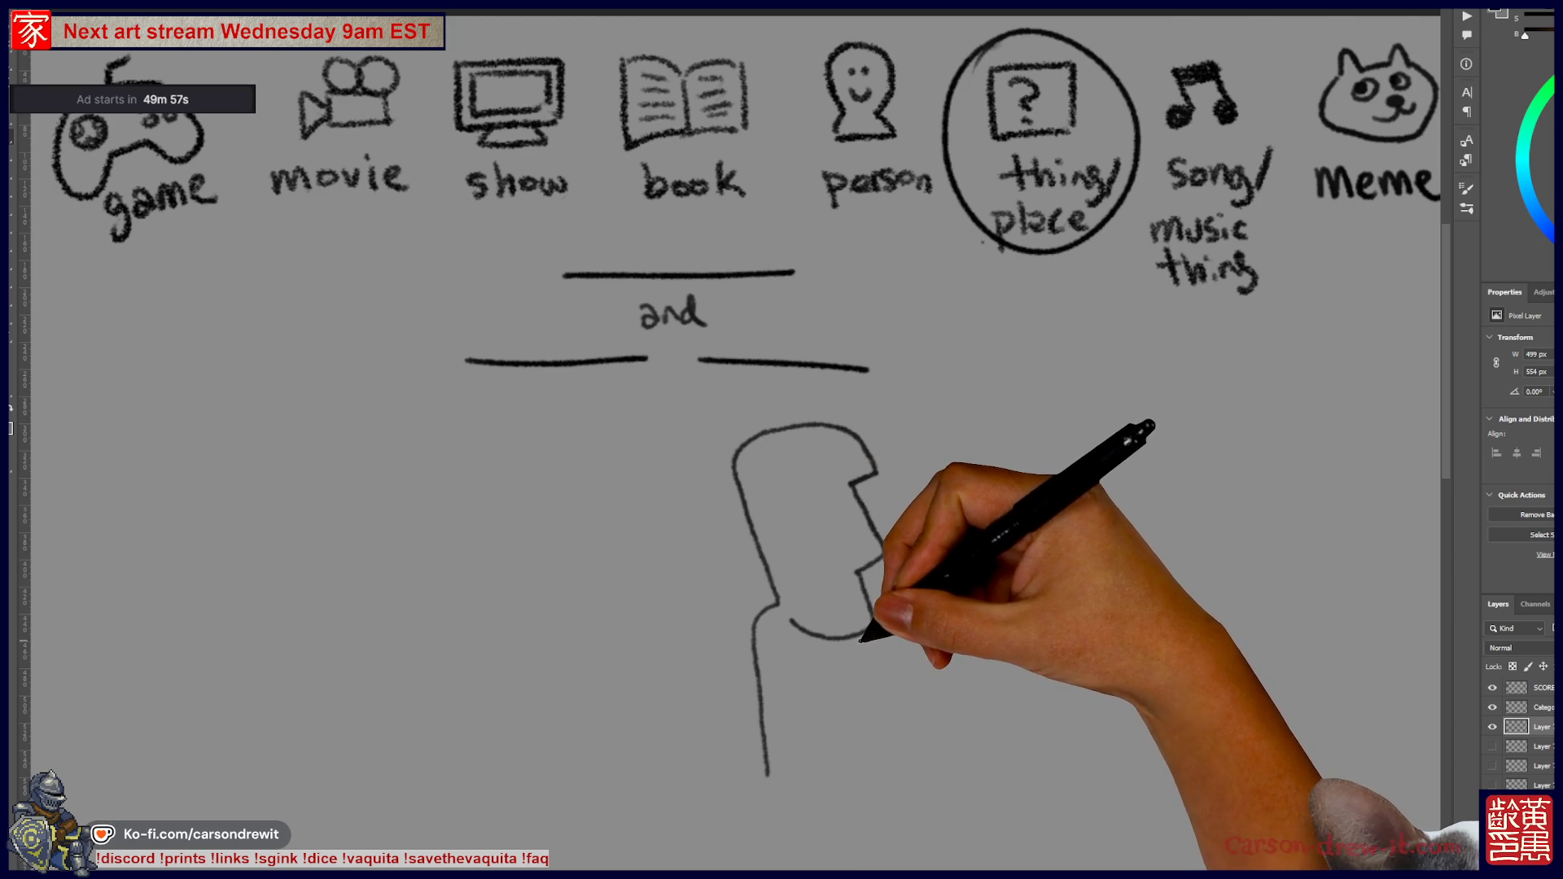
- Ink the moai's back, base, brow, lip line and eyelid
mouse_move(855, 635)
left_mouse_down()
mouse_move(884, 656)
mouse_move(910, 794)
left_mouse_up()
mouse_move(768, 774)
left_mouse_down()
mouse_move(774, 802)
mouse_move(813, 812)
mouse_move(910, 798)
left_mouse_up()
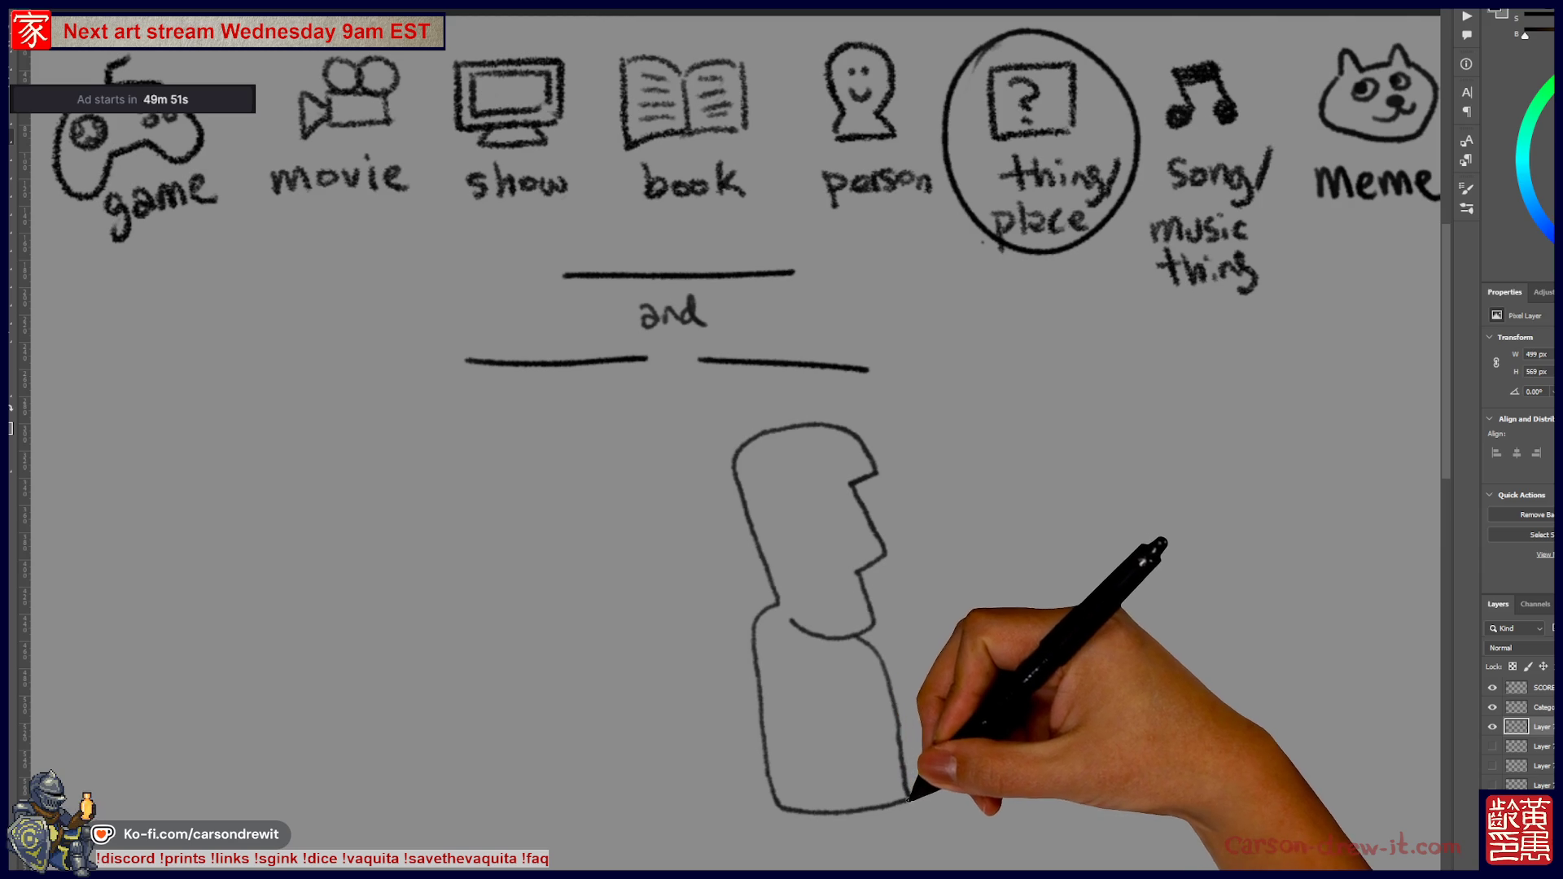
left_click_drag(777, 488, 820, 484)
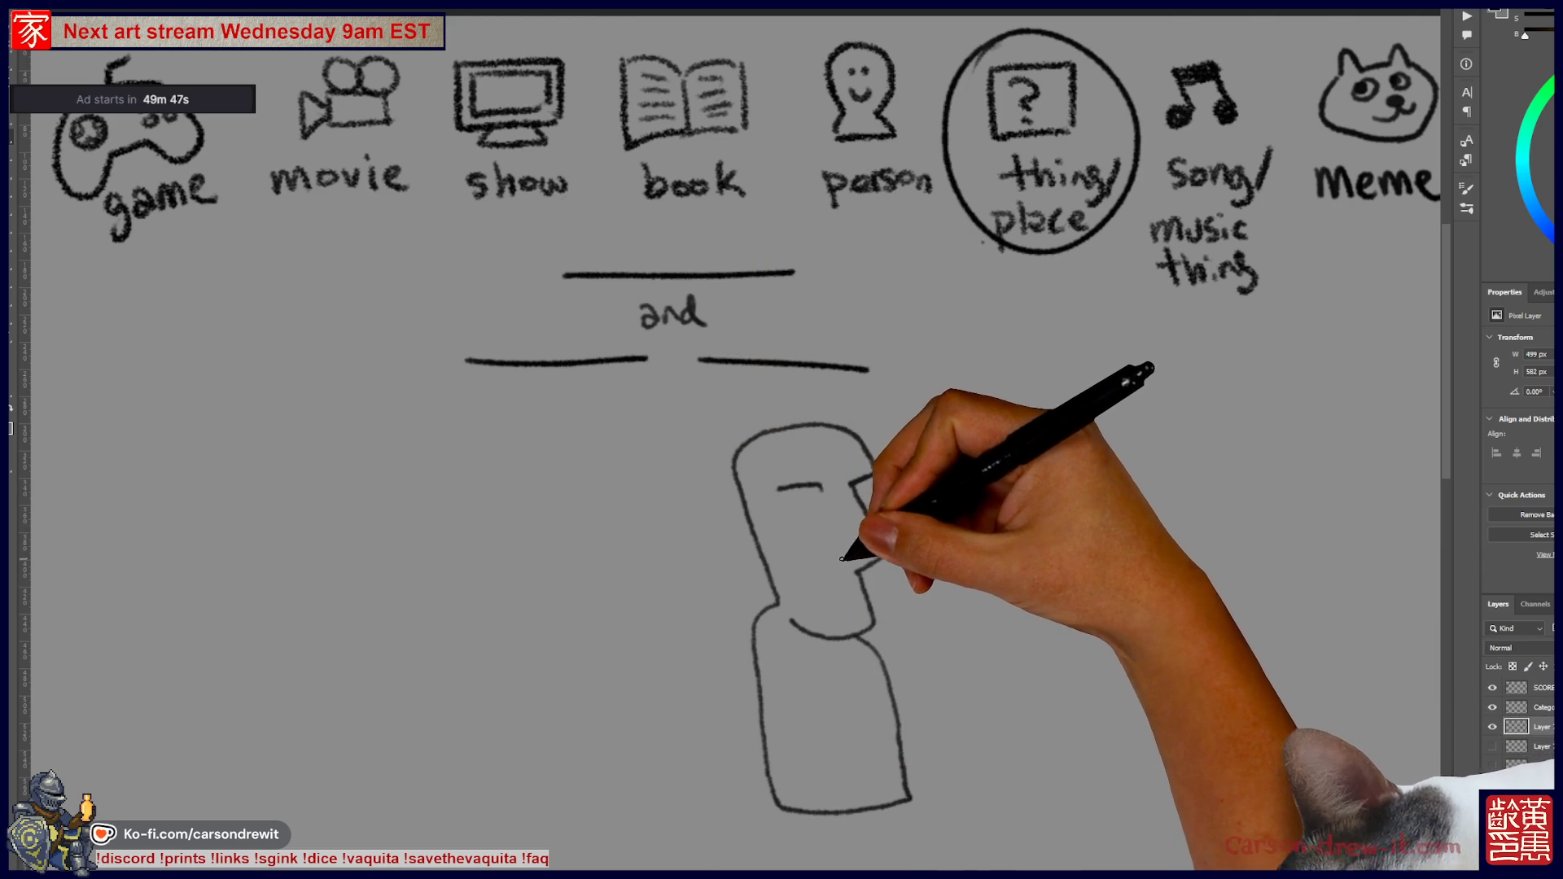
left_click_drag(883, 554, 829, 563)
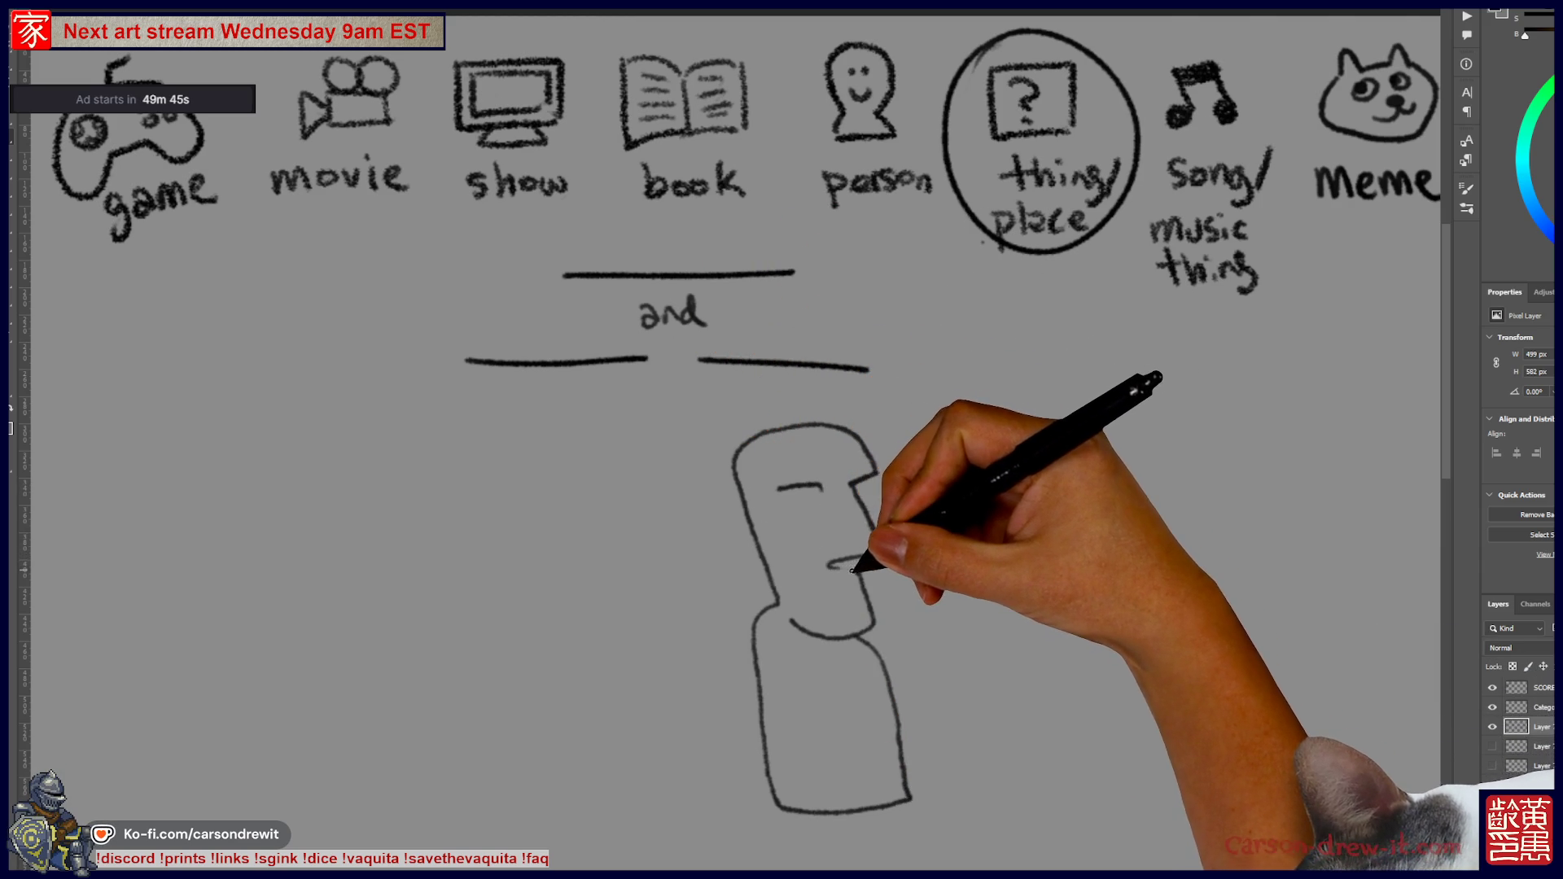
left_click_drag(787, 499, 875, 476)
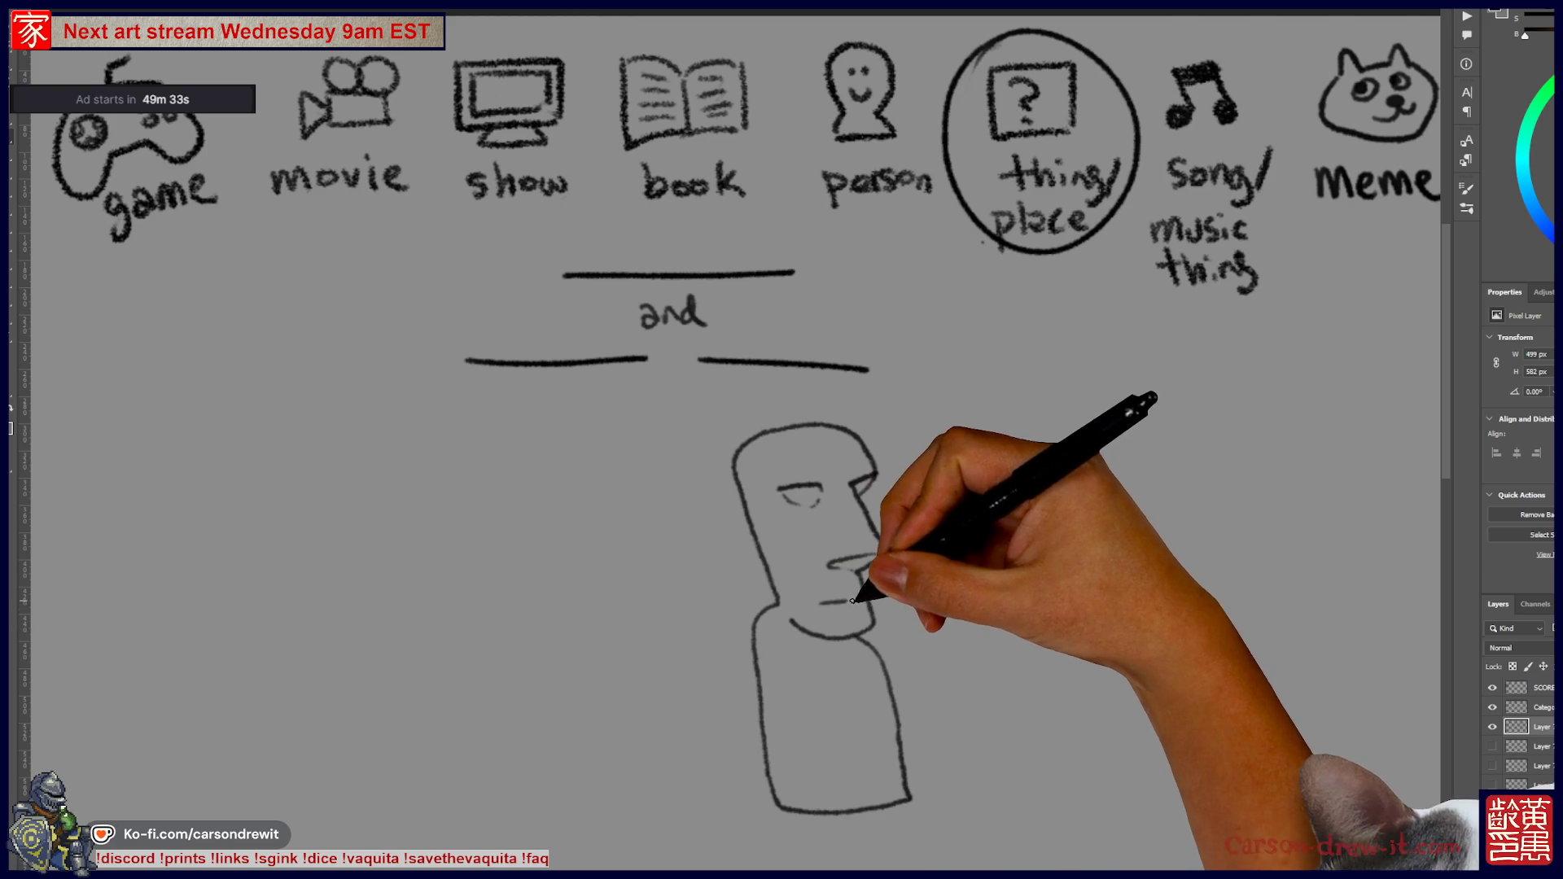
- Add the moai's mouth, pupil and thumbs-up arm, then hide the sketch layers
left_click_drag(820, 603, 850, 600)
left_click_drag(796, 491, 807, 494)
mouse_move(889, 664)
left_mouse_down()
mouse_move(943, 651)
mouse_move(946, 666)
mouse_move(919, 606)
mouse_move(959, 657)
left_mouse_up()
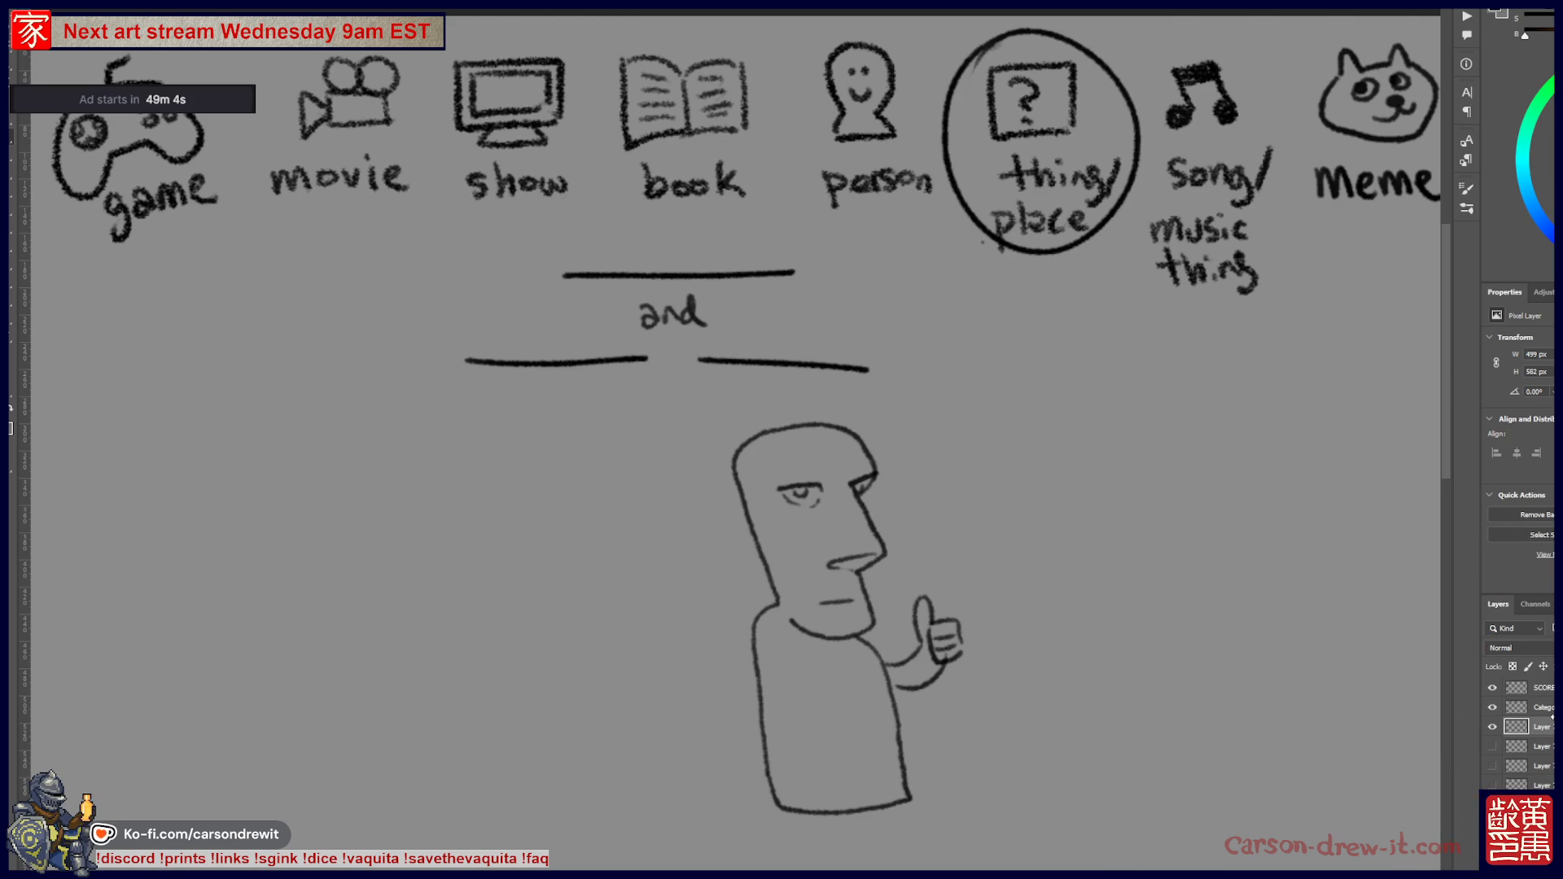
left_click(1492, 727)
left_click(1535, 688)
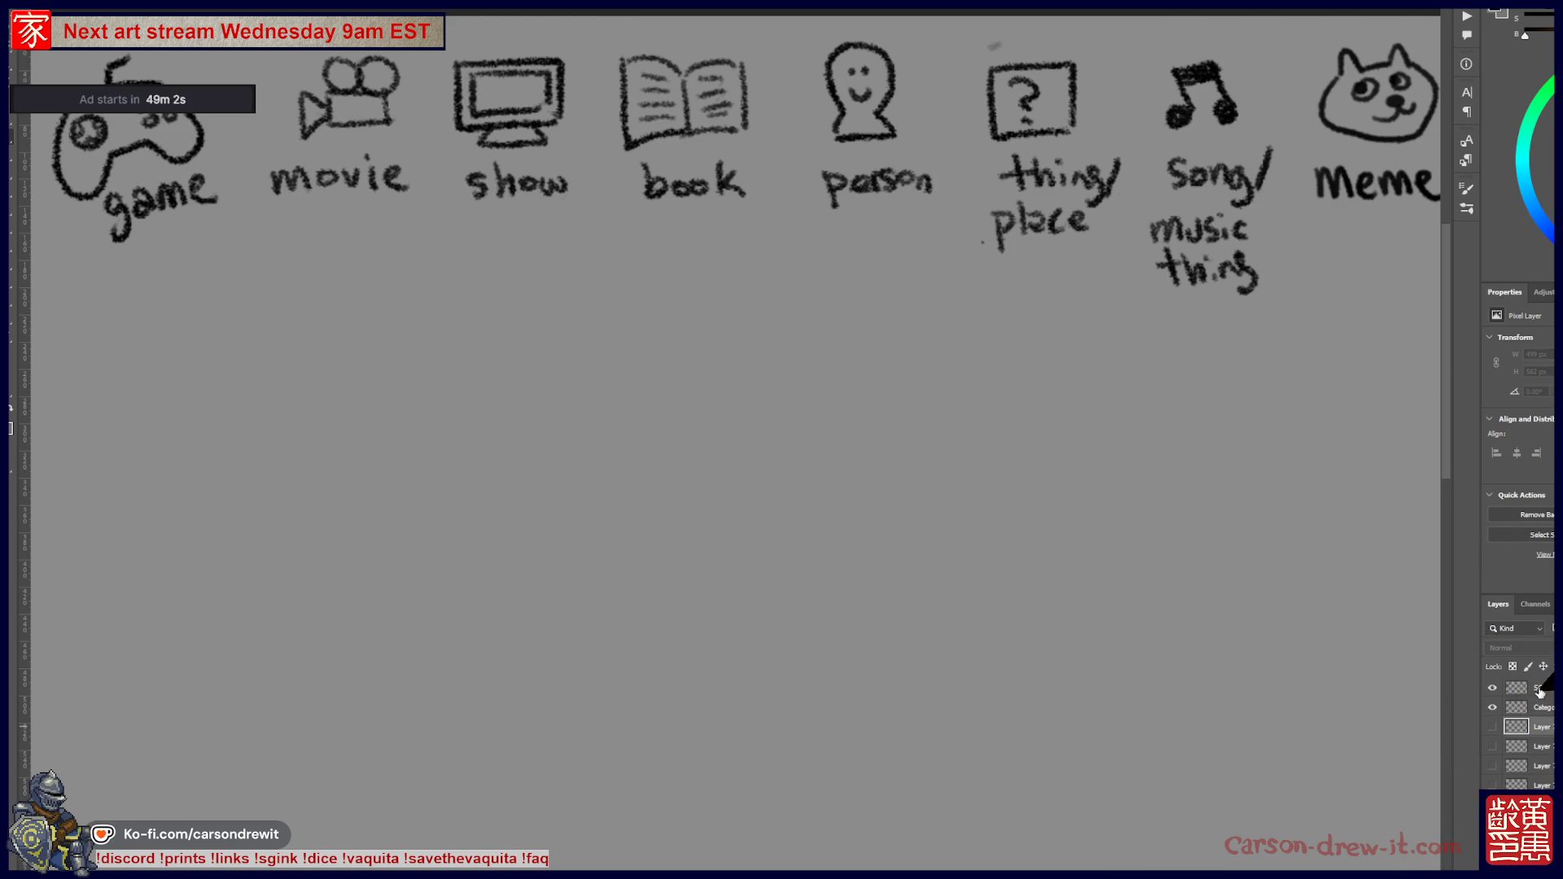
- Pan to the SCORES list and add tally marks beside four players' names
scroll(1110, 640, "left", 15)
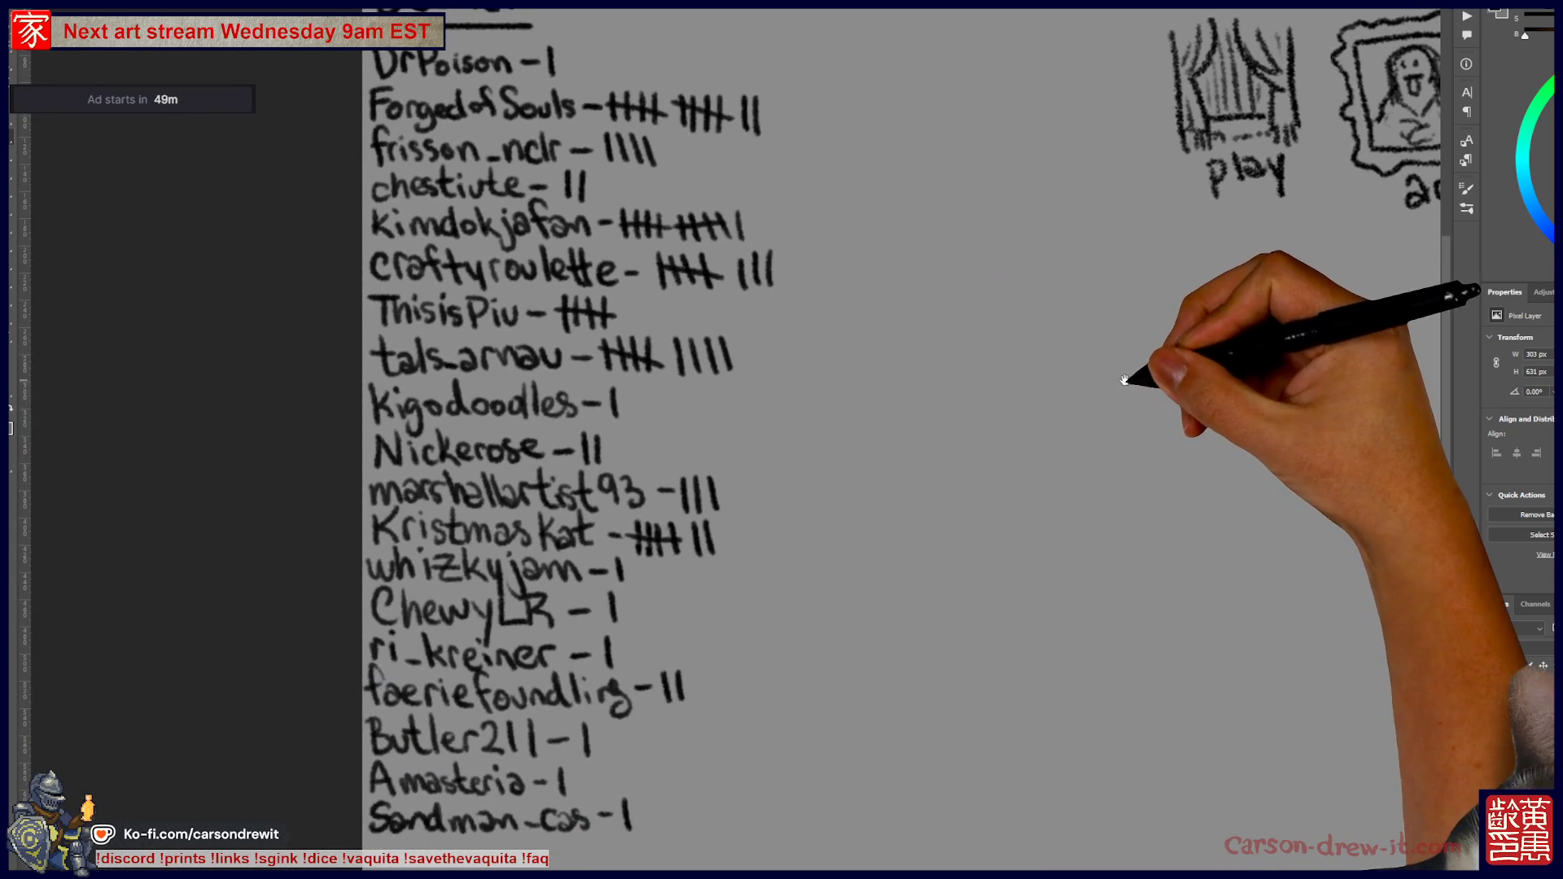
left_click_drag(752, 416, 804, 470)
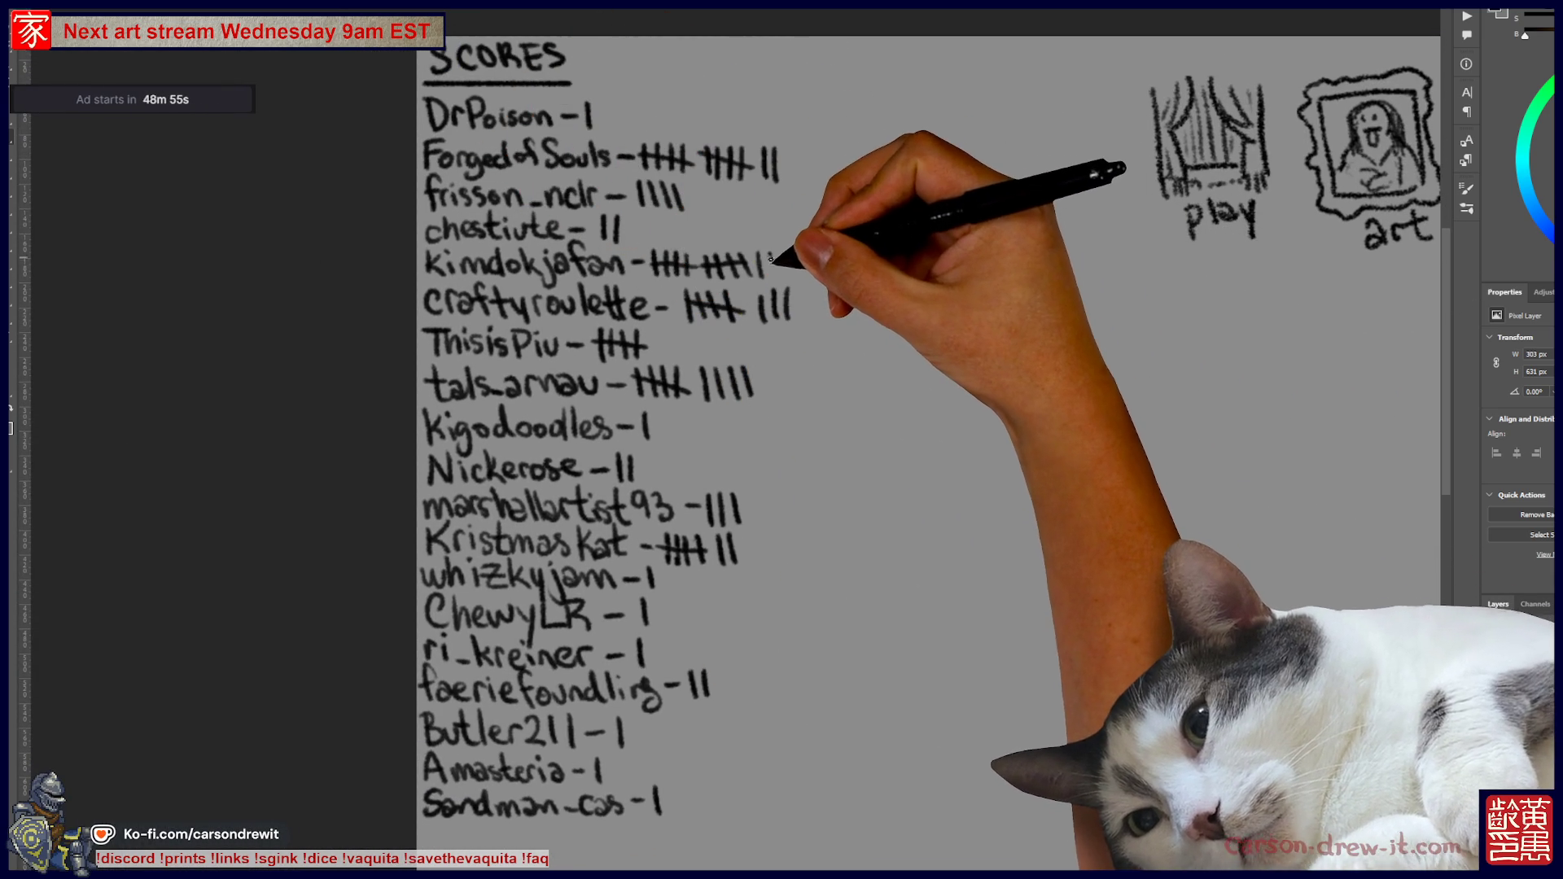
left_click_drag(772, 253, 770, 277)
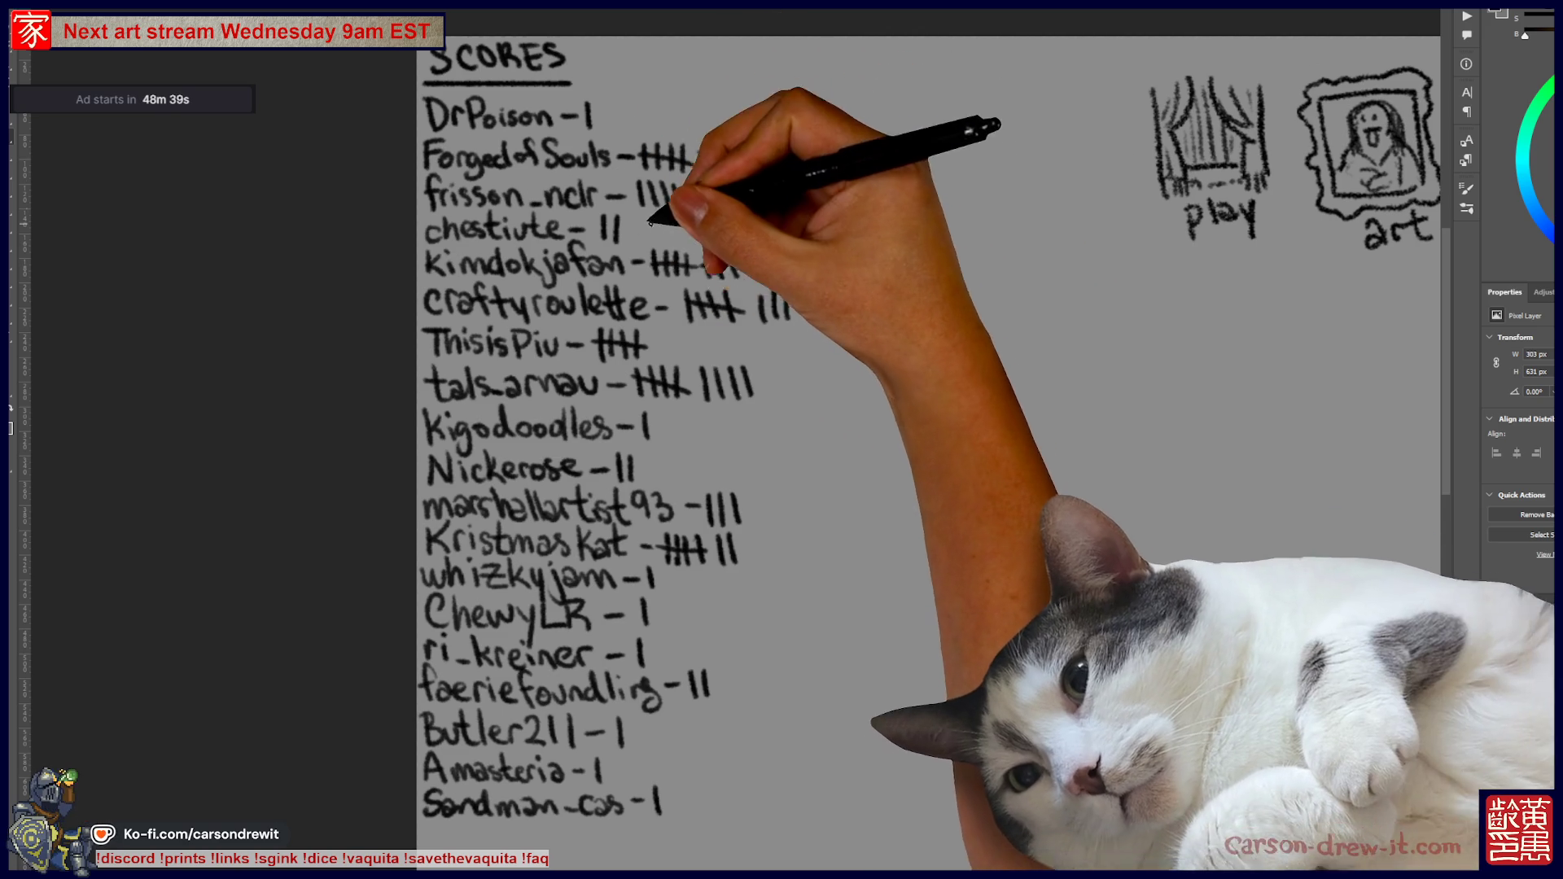
mouse_move(777, 253)
left_mouse_down()
mouse_move(772, 319)
mouse_move(800, 319)
left_mouse_up()
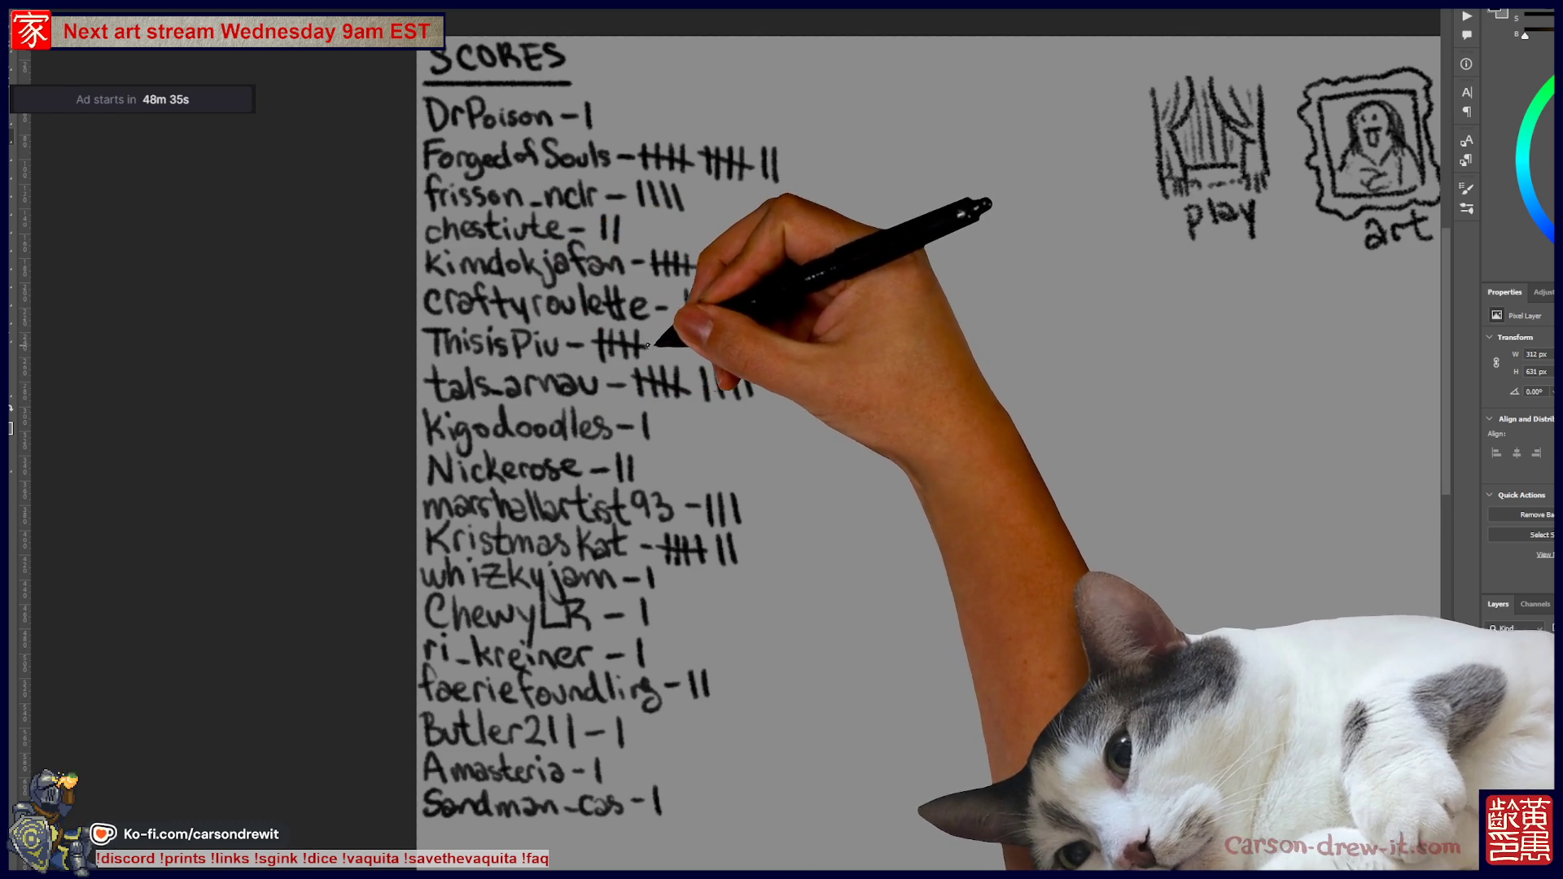
left_click_drag(658, 331, 661, 355)
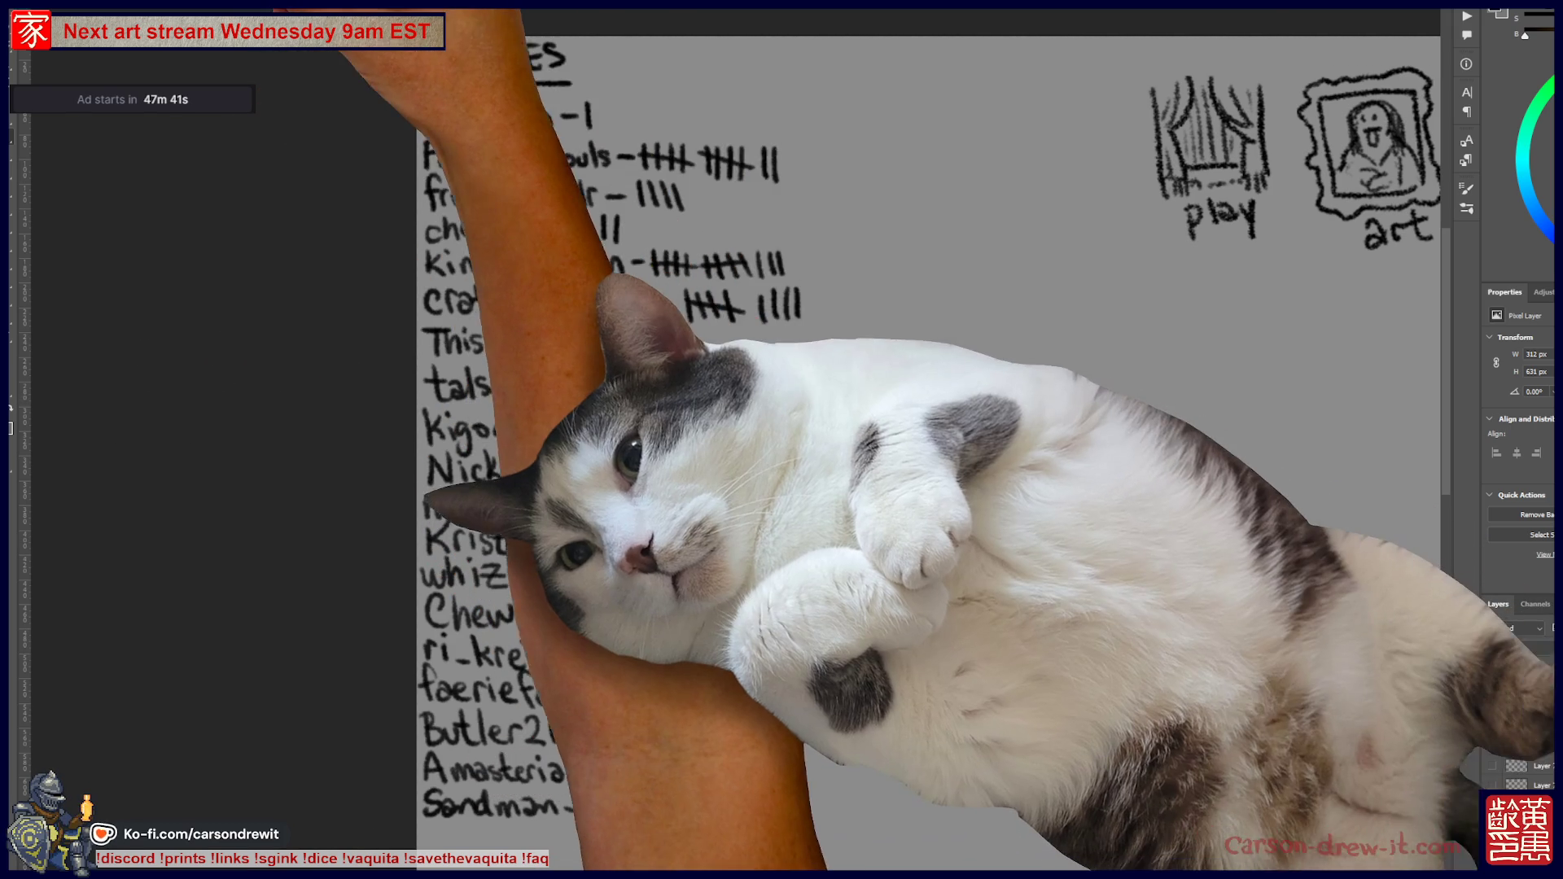
- Switch to the scarecrow illustration document and zoom in close on the scarecrow
key("ctrl+Tab")
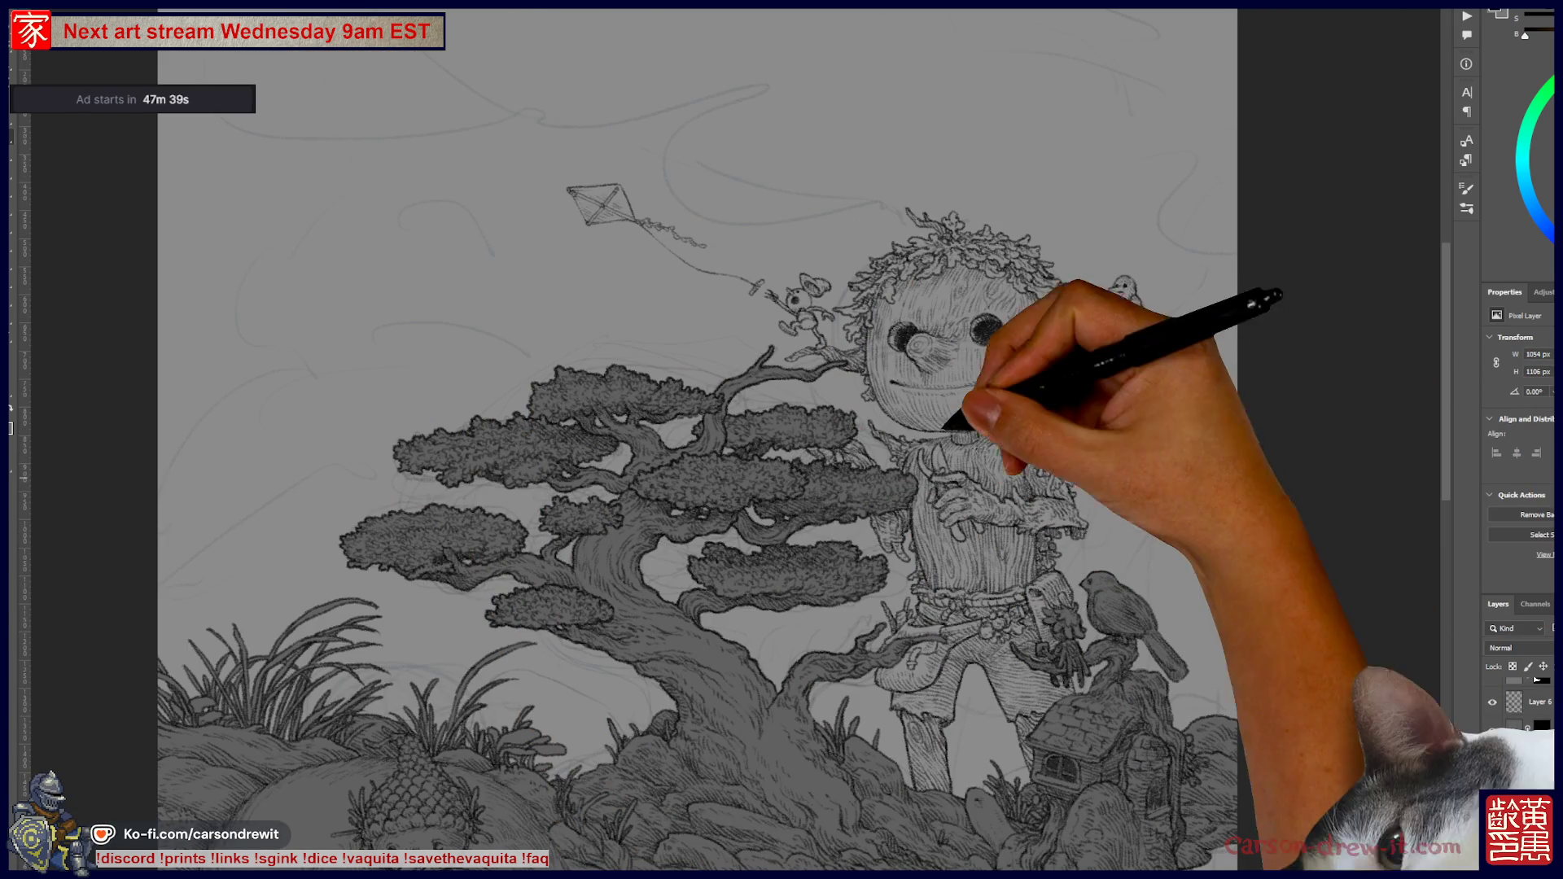
scroll(912, 392, "up", 3)
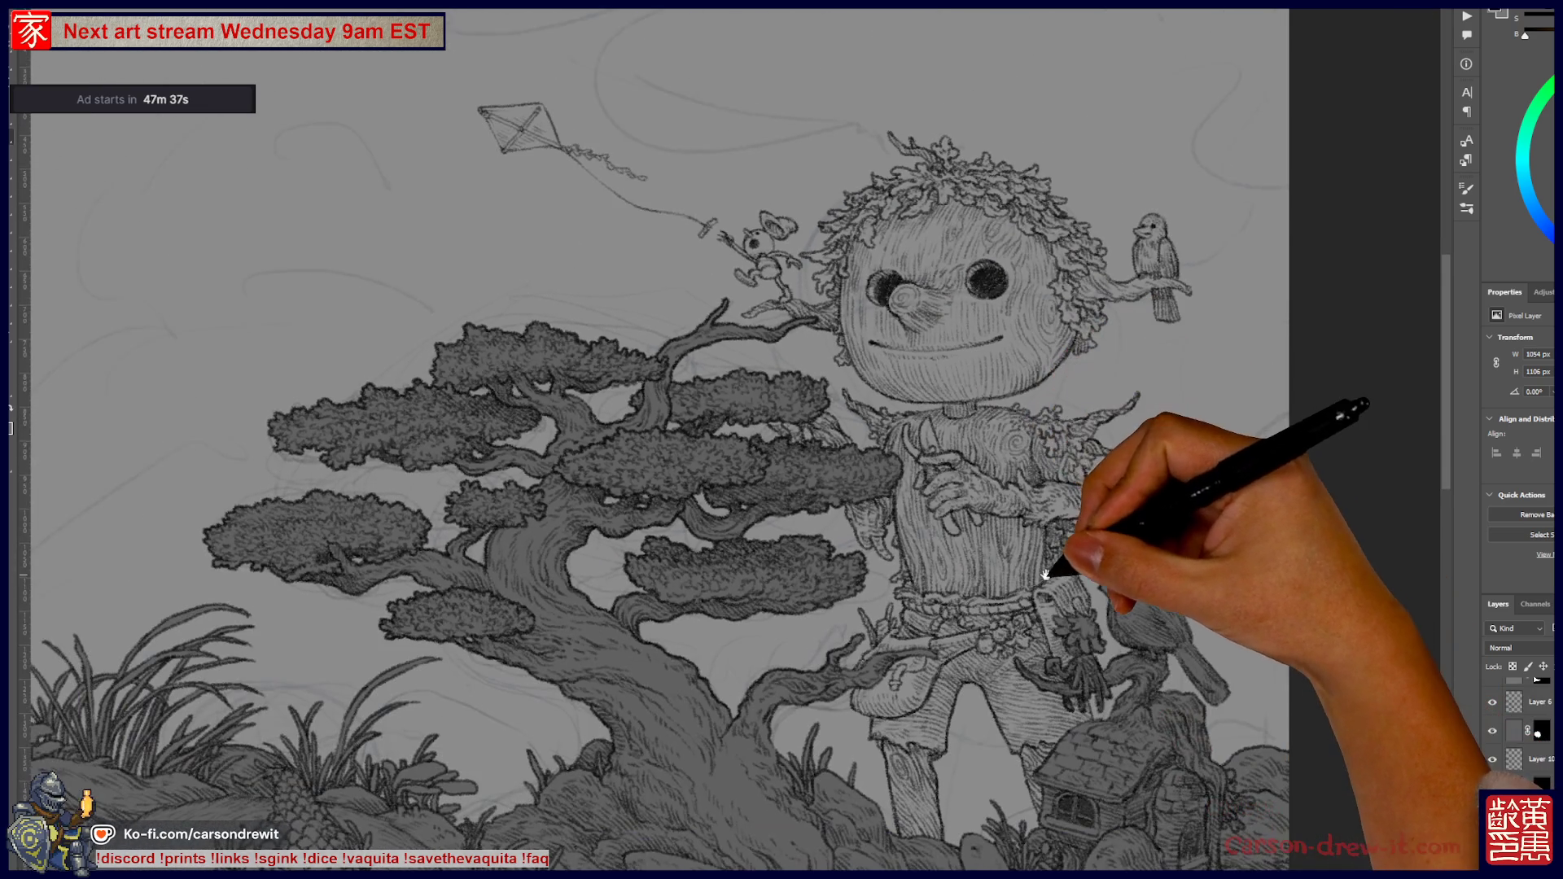
left_click_drag(1045, 575, 1032, 508)
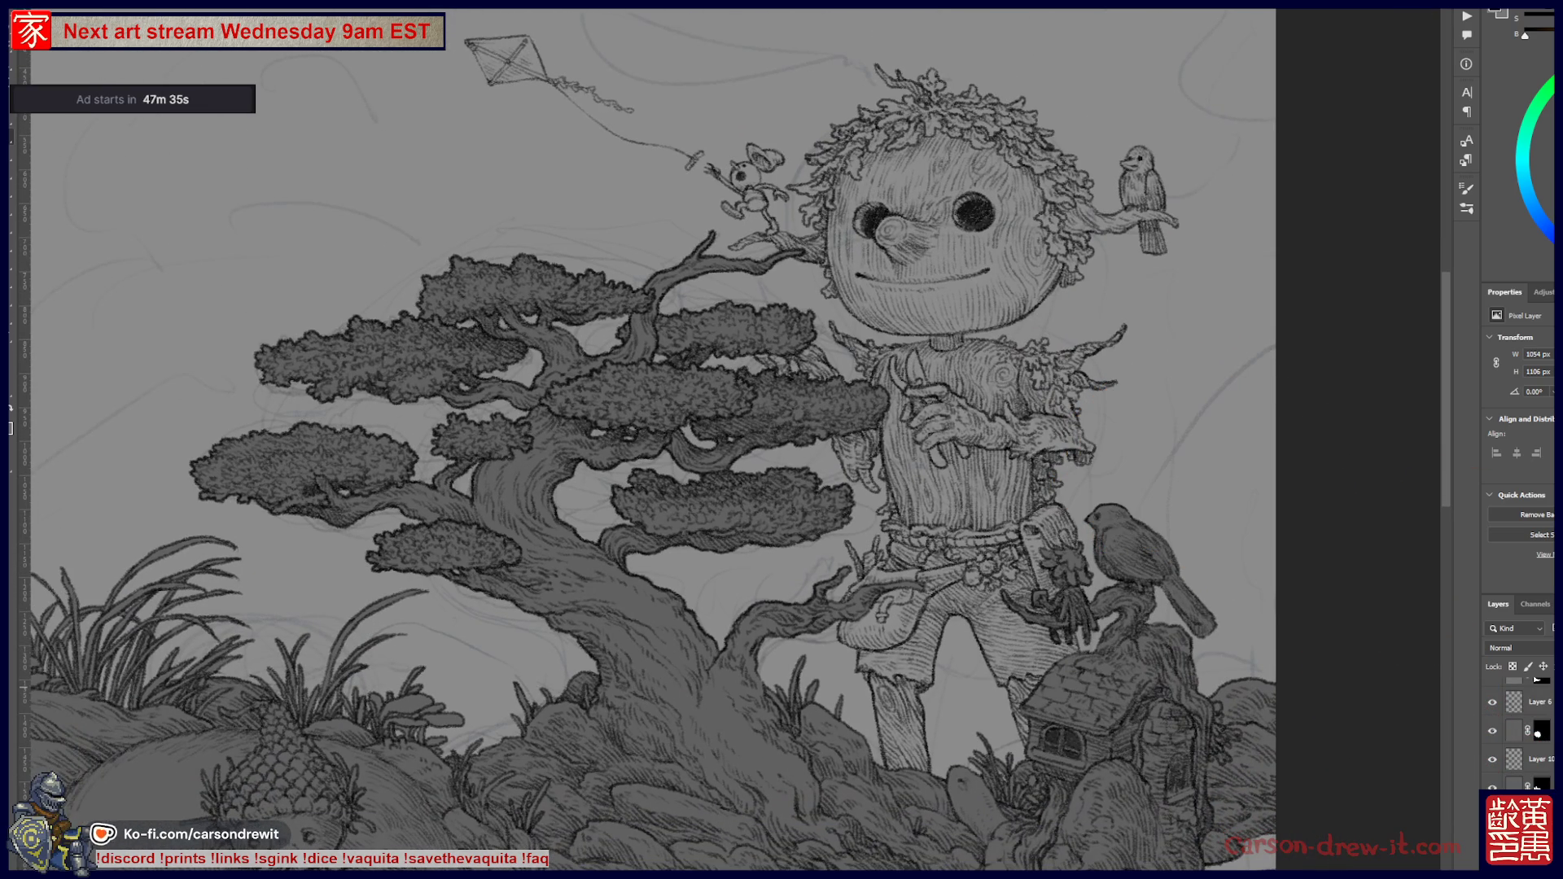
scroll(1518, 733, "up", 2)
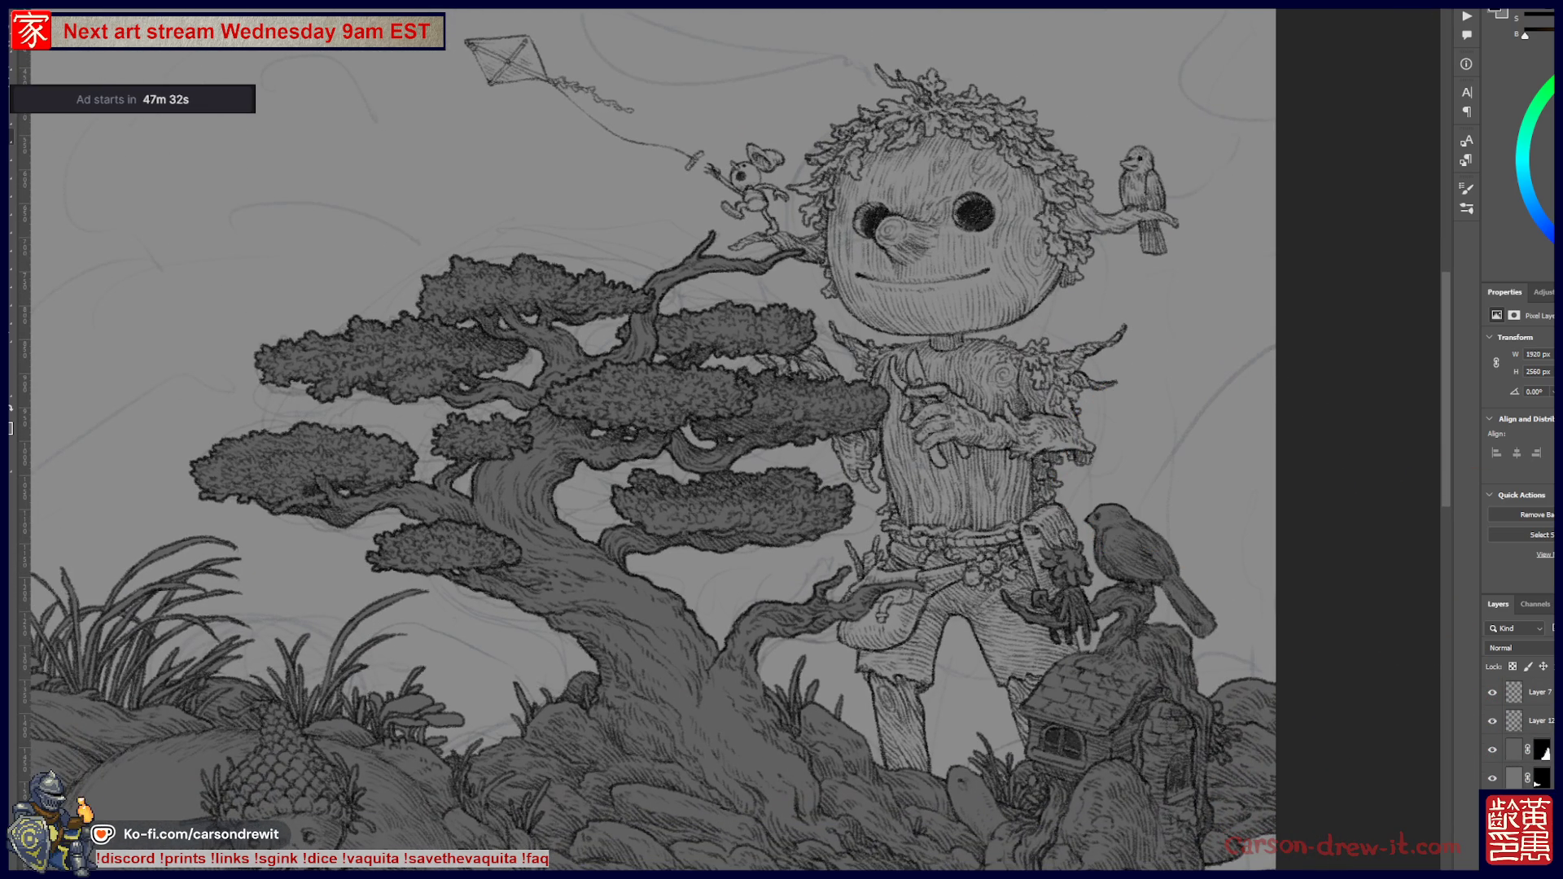
scroll(1519, 732, "up", 4)
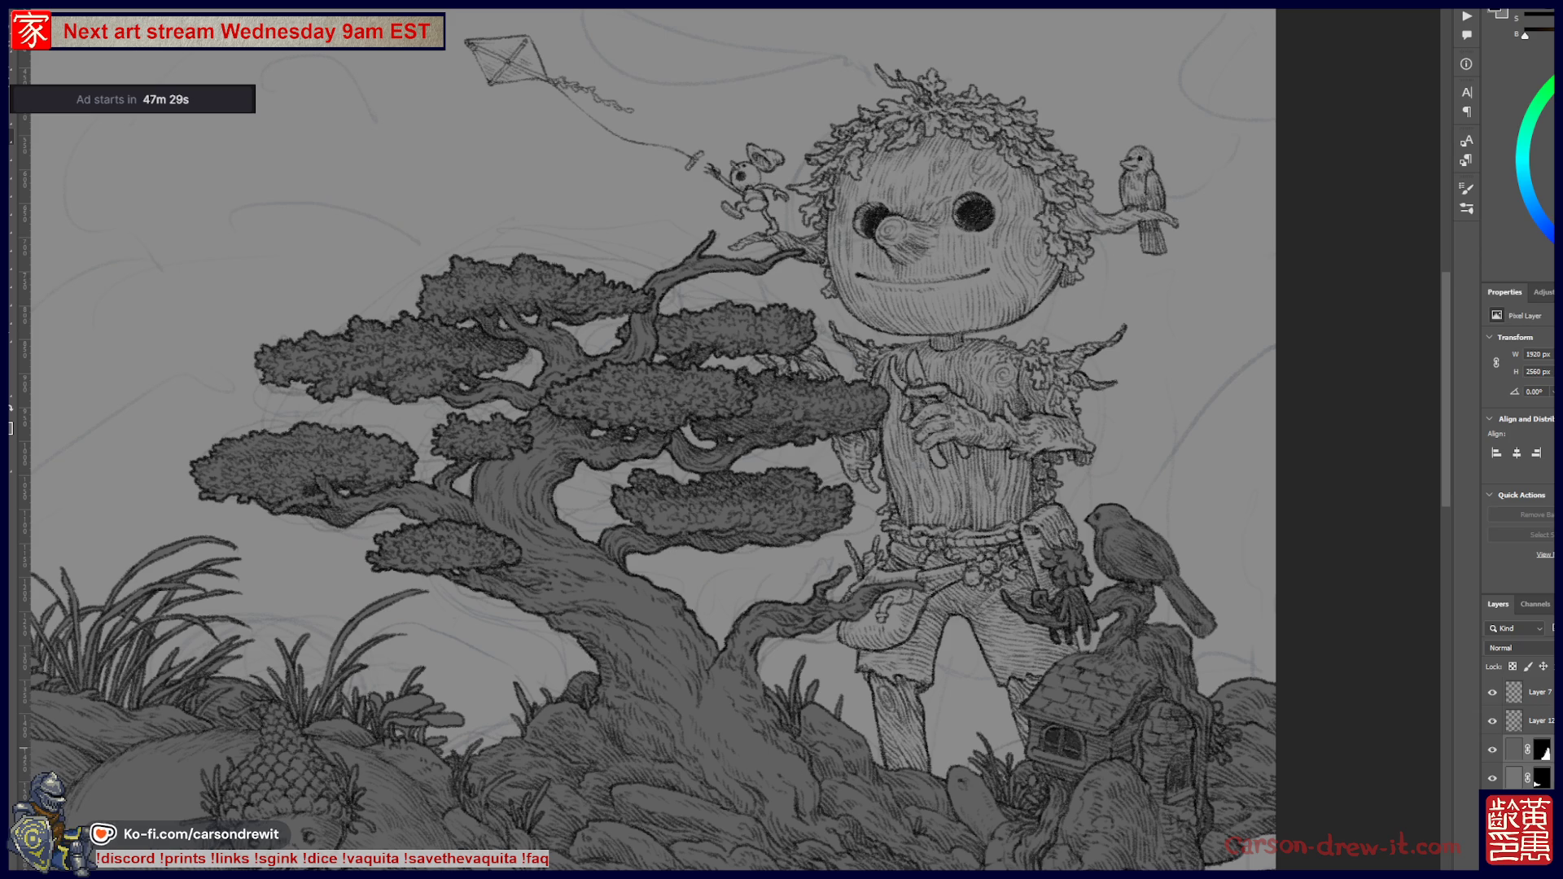
- Lower the tree layer's opacity to fade the bonsai and rocks, then re-zoom on the scarecrow
left_click_drag(1546, 647, 1539, 647)
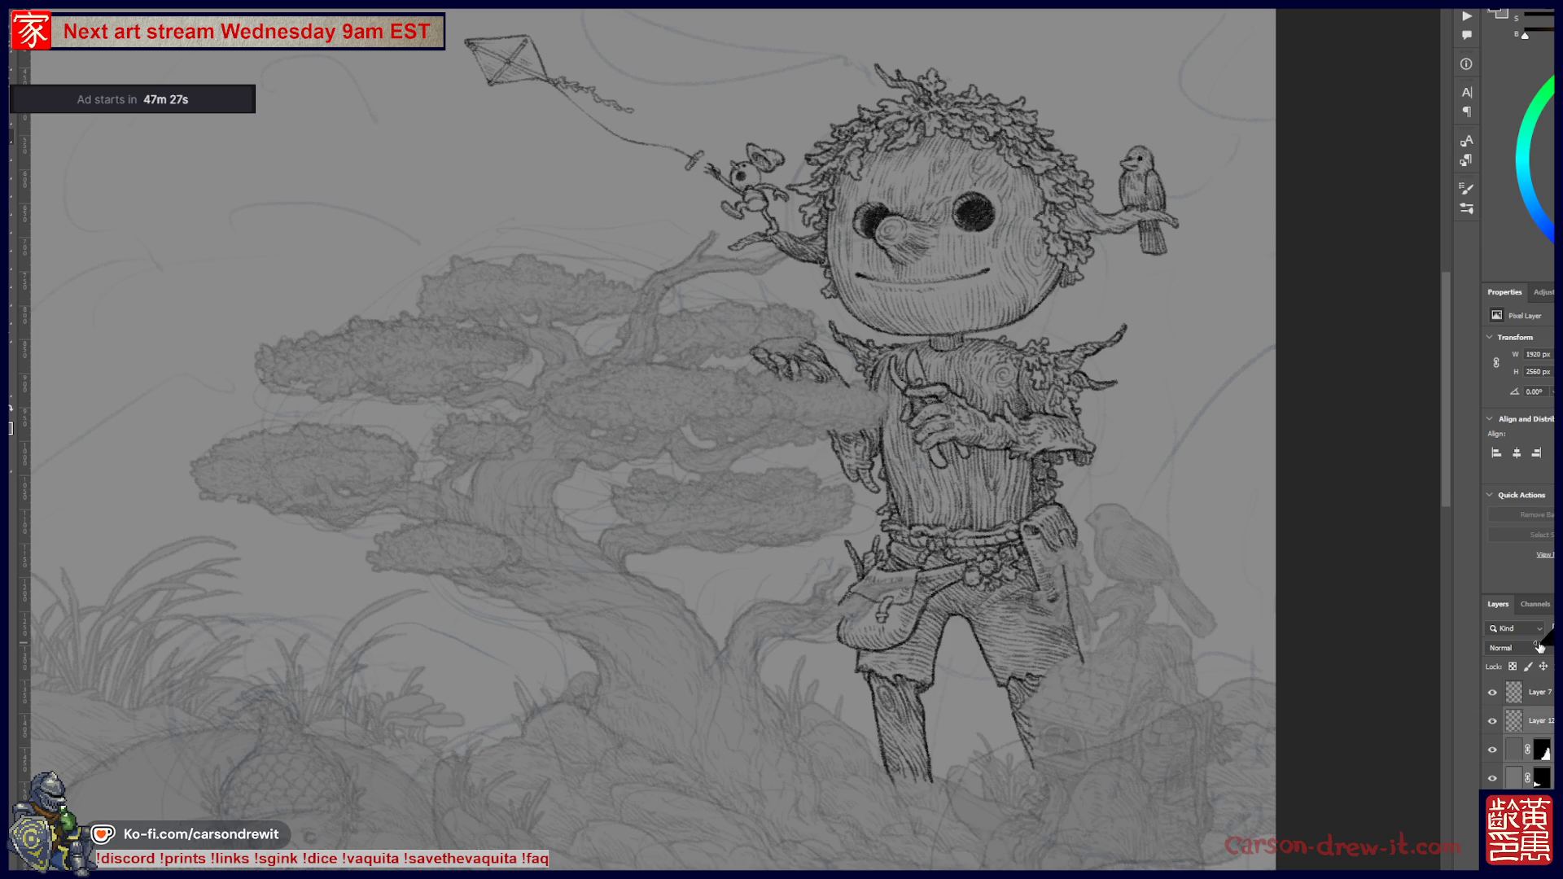
key("ctrl+minus")
key("ctrl+minus")
key("ctrl+minus")
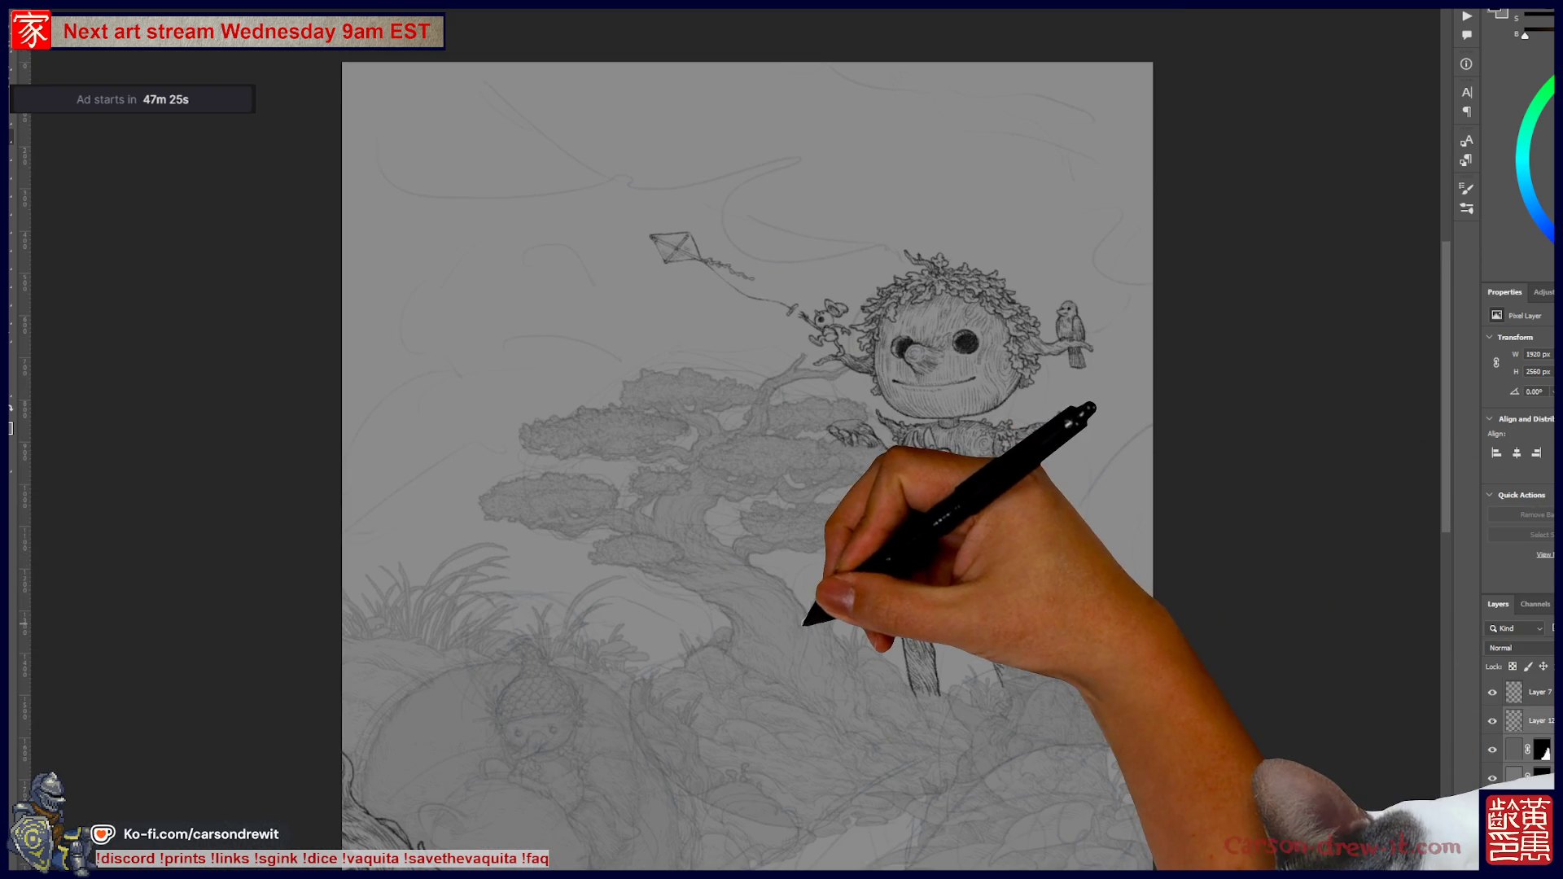
key("ctrl+plus")
key("ctrl+plus")
key("ctrl+plus")
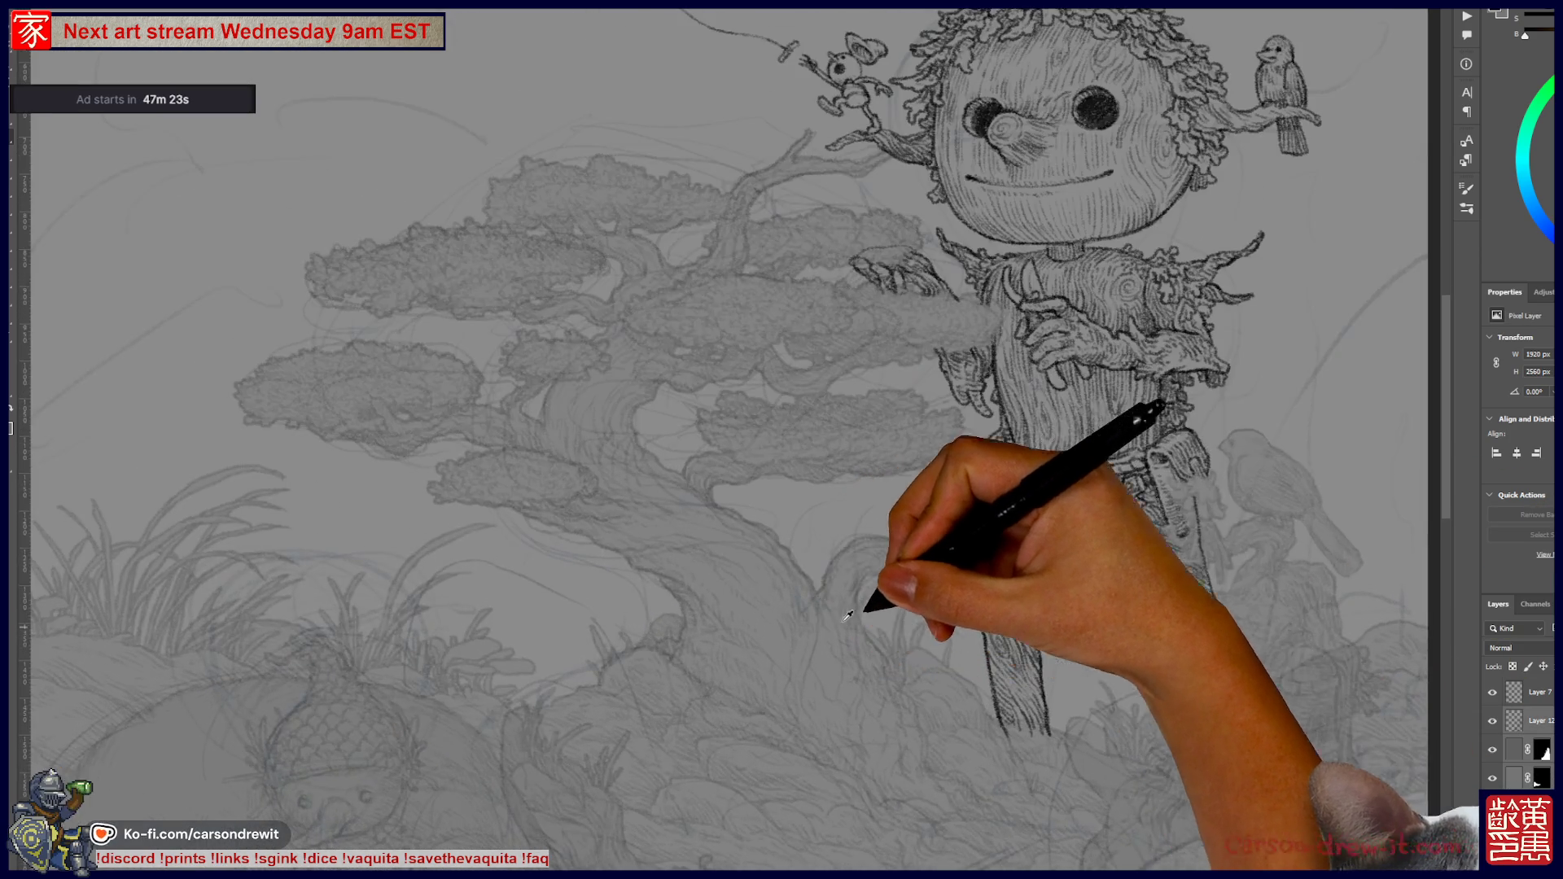
key("ctrl+plus")
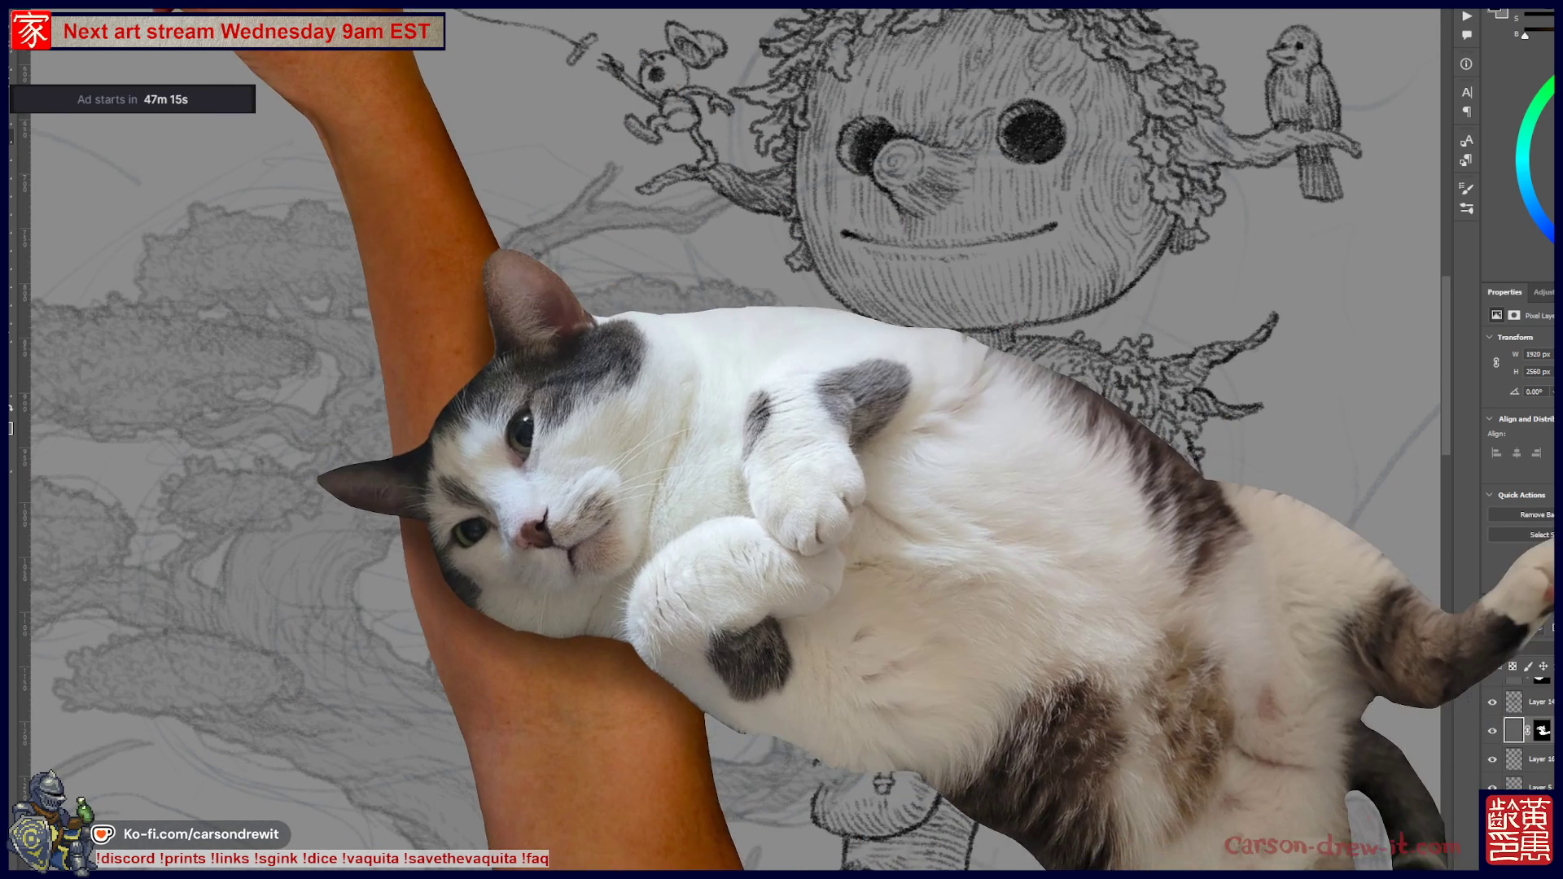
right_click(17, 51)
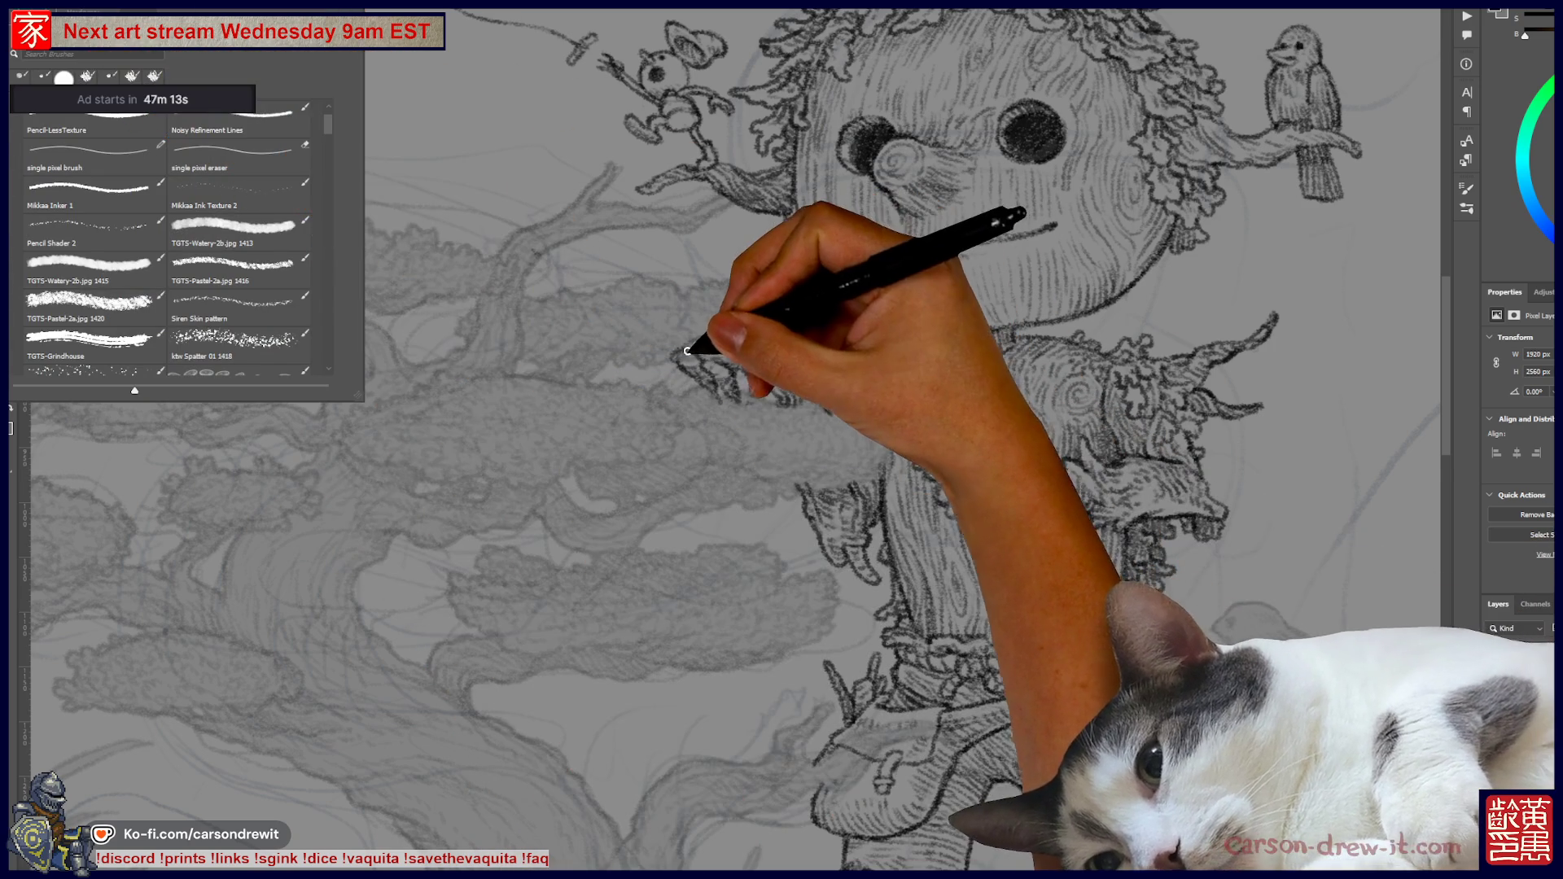
- Pick an inking brush preset and draw a wavy tail hanging from the kite
left_click(686, 350)
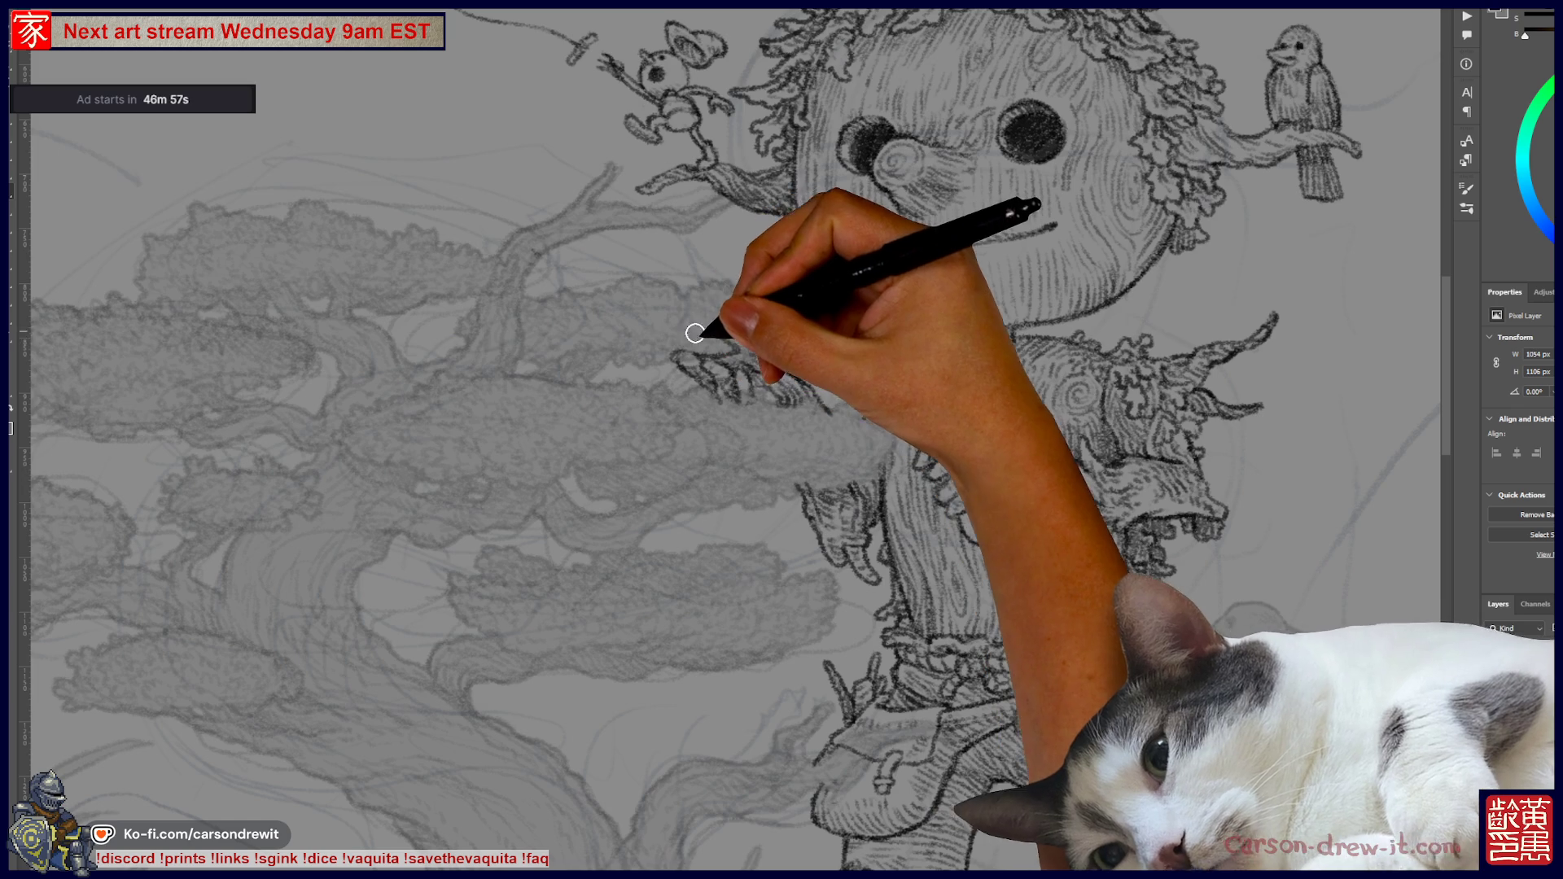
mouse_move(723, 321)
left_mouse_down()
mouse_move(857, 487)
mouse_move(856, 540)
left_mouse_up()
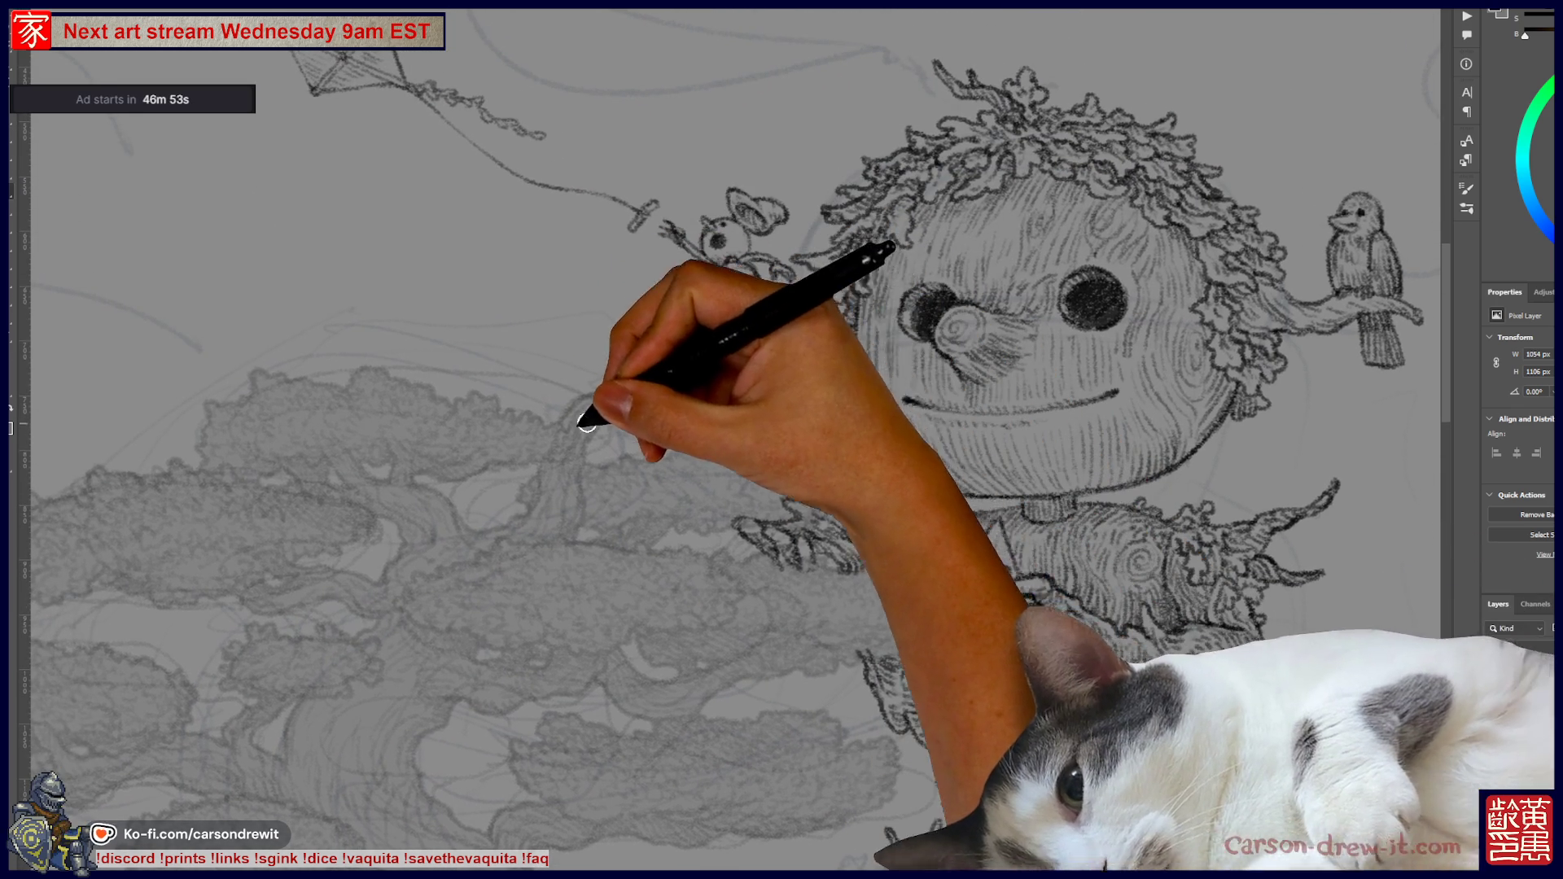
left_click_drag(727, 438, 686, 535)
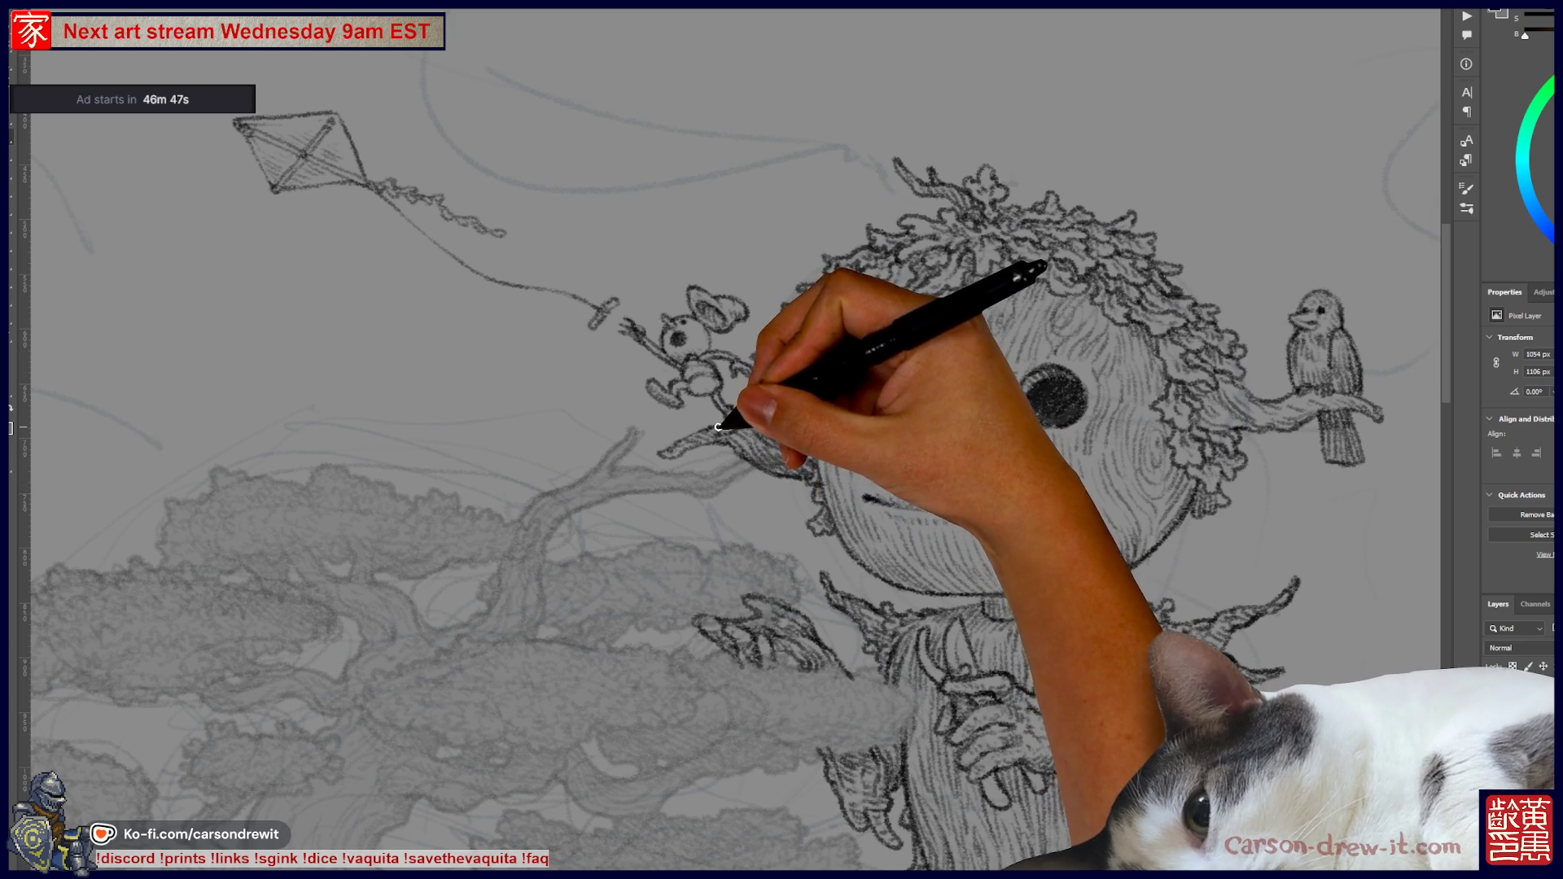
left_click_drag(739, 621, 673, 644)
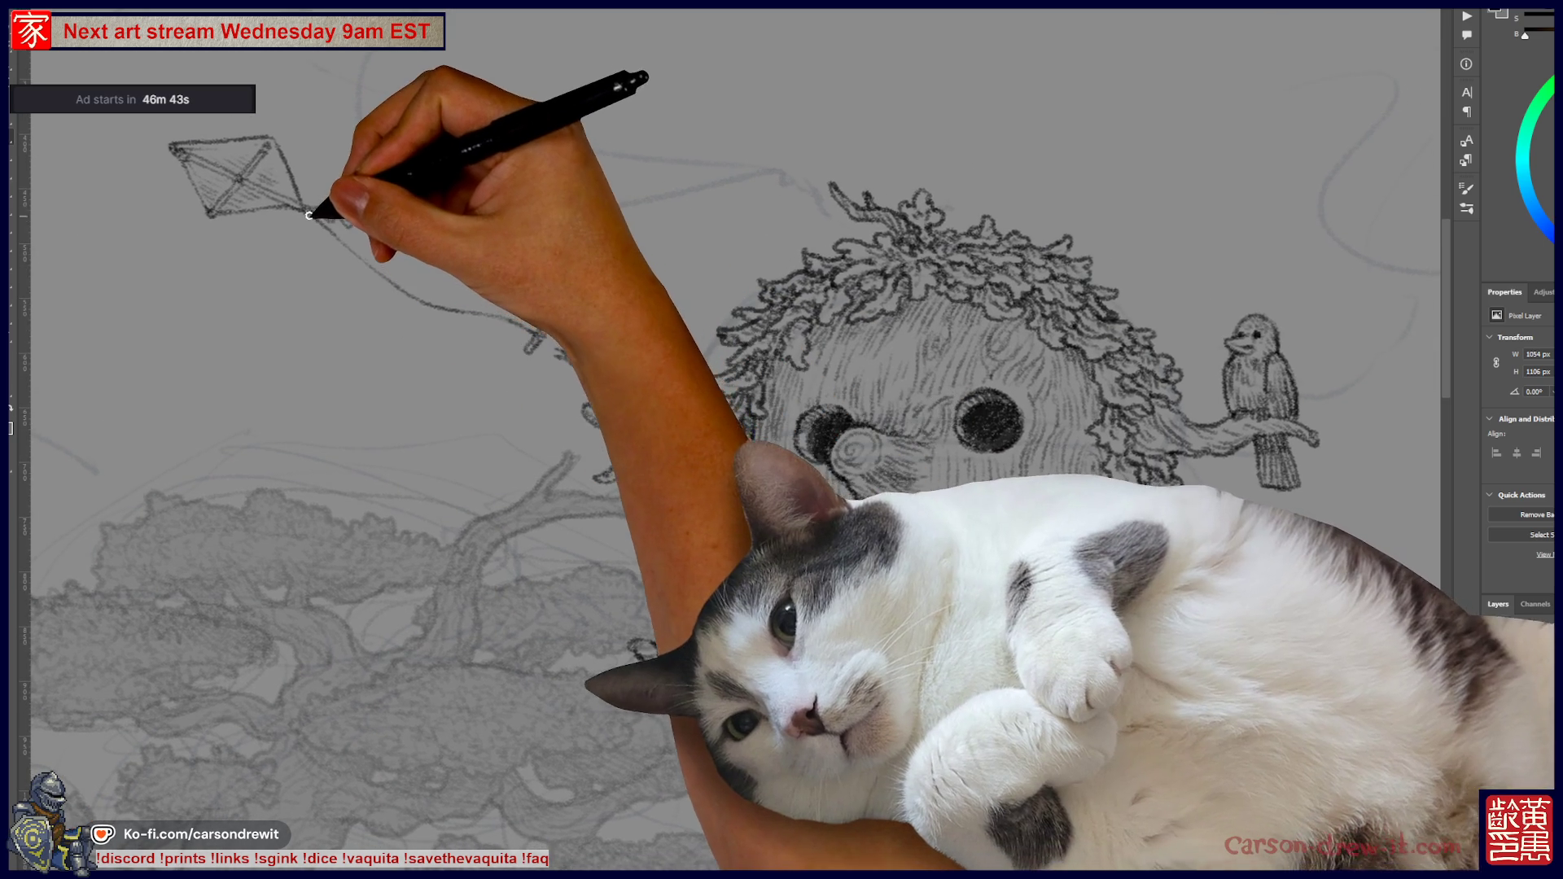
left_click_drag(310, 213, 439, 259)
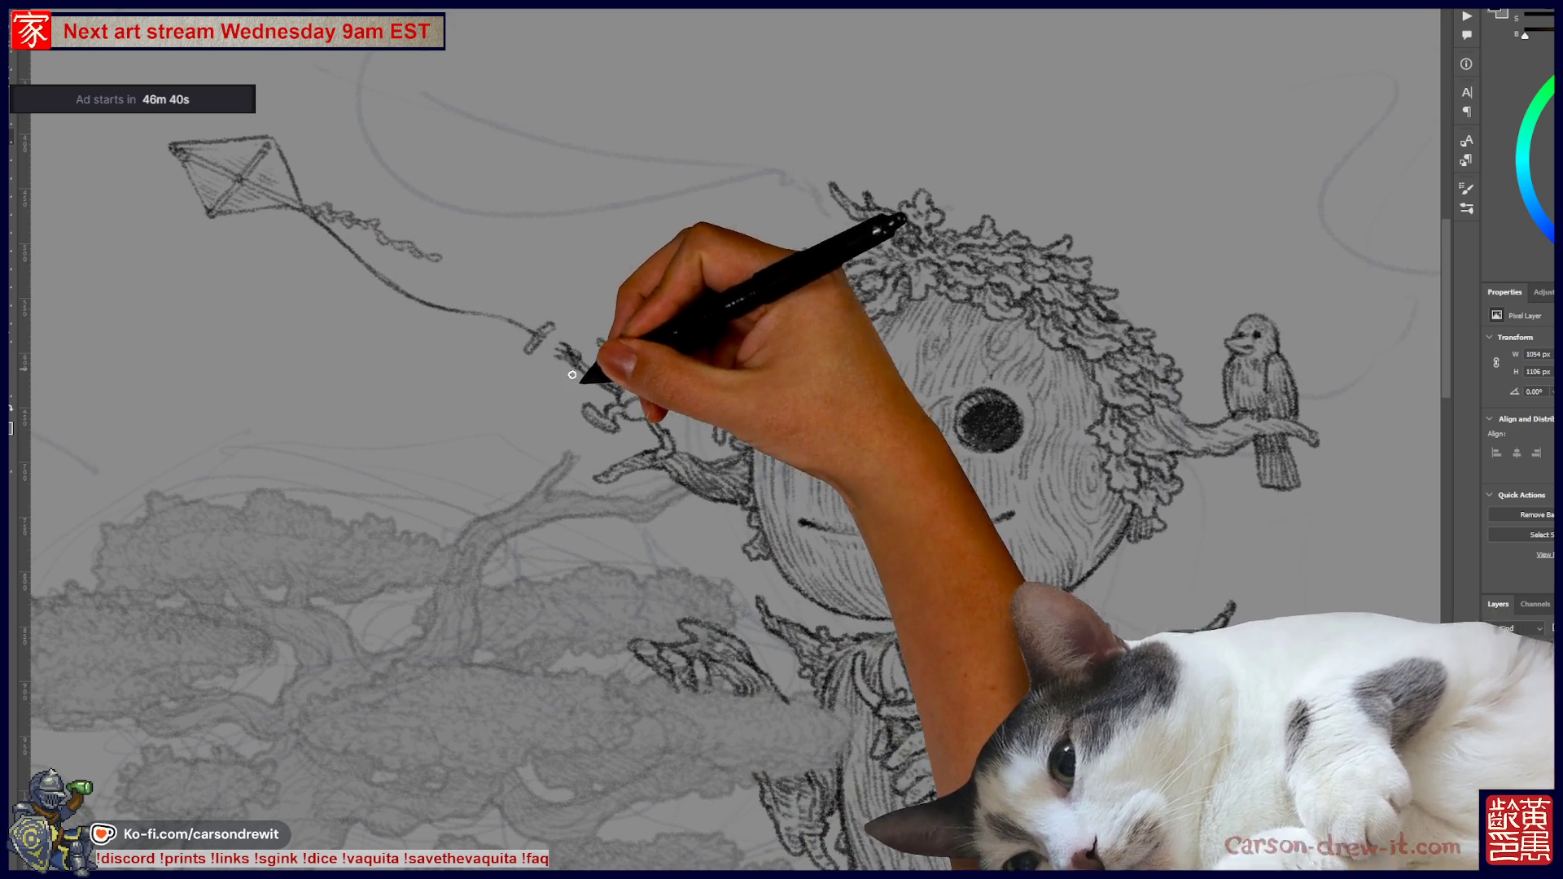
scroll(784, 471, "down", 5)
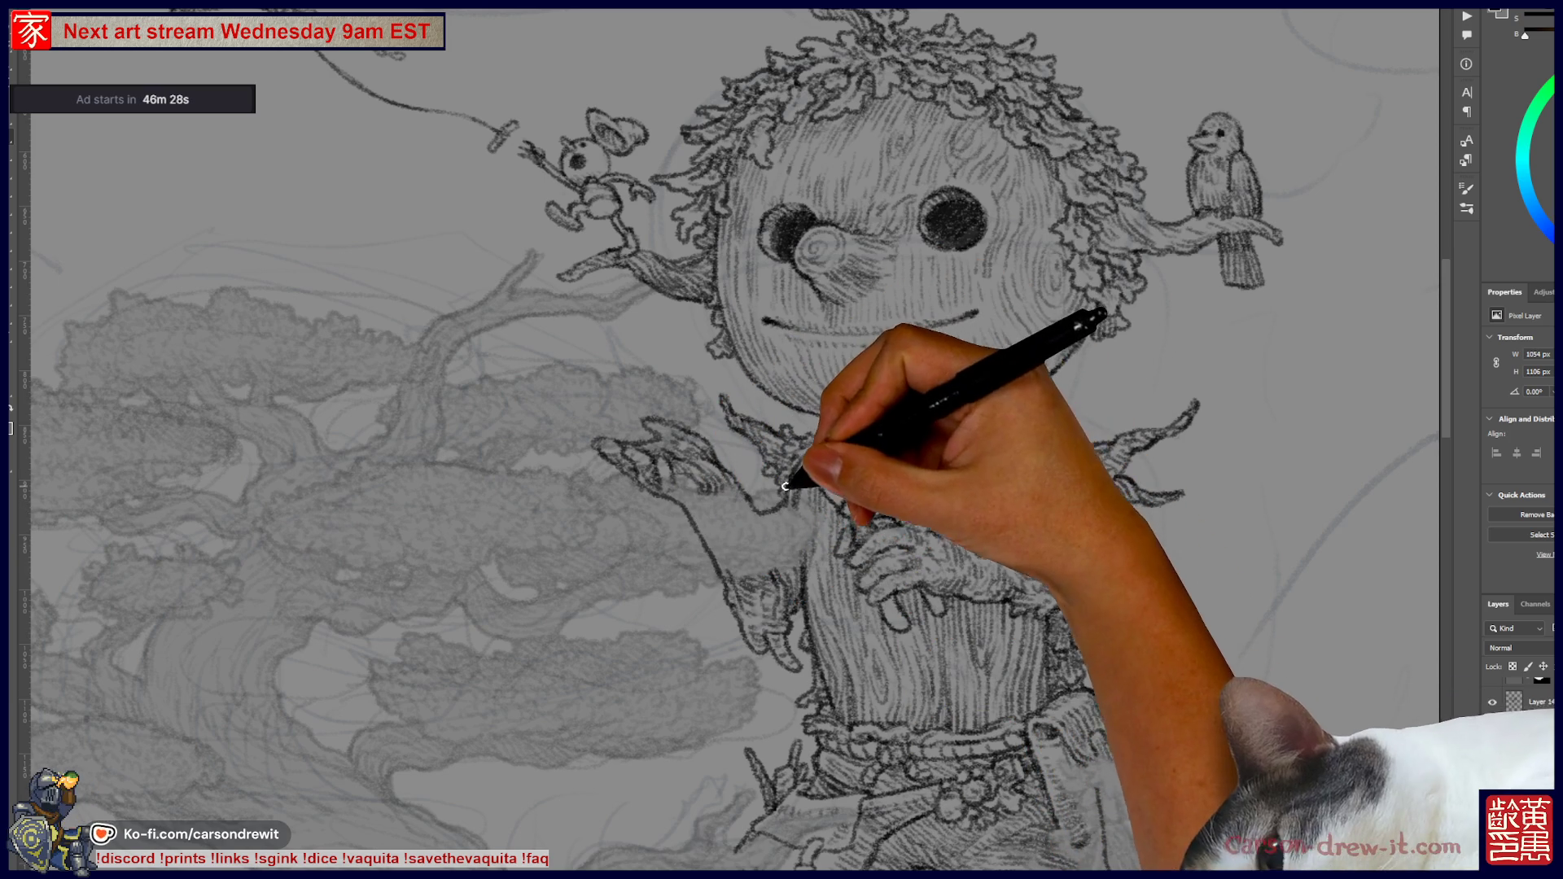
- Ink the right trouser leg outline, close the left leg's bottom, then zoom out
left_click_drag(1047, 645, 1050, 453)
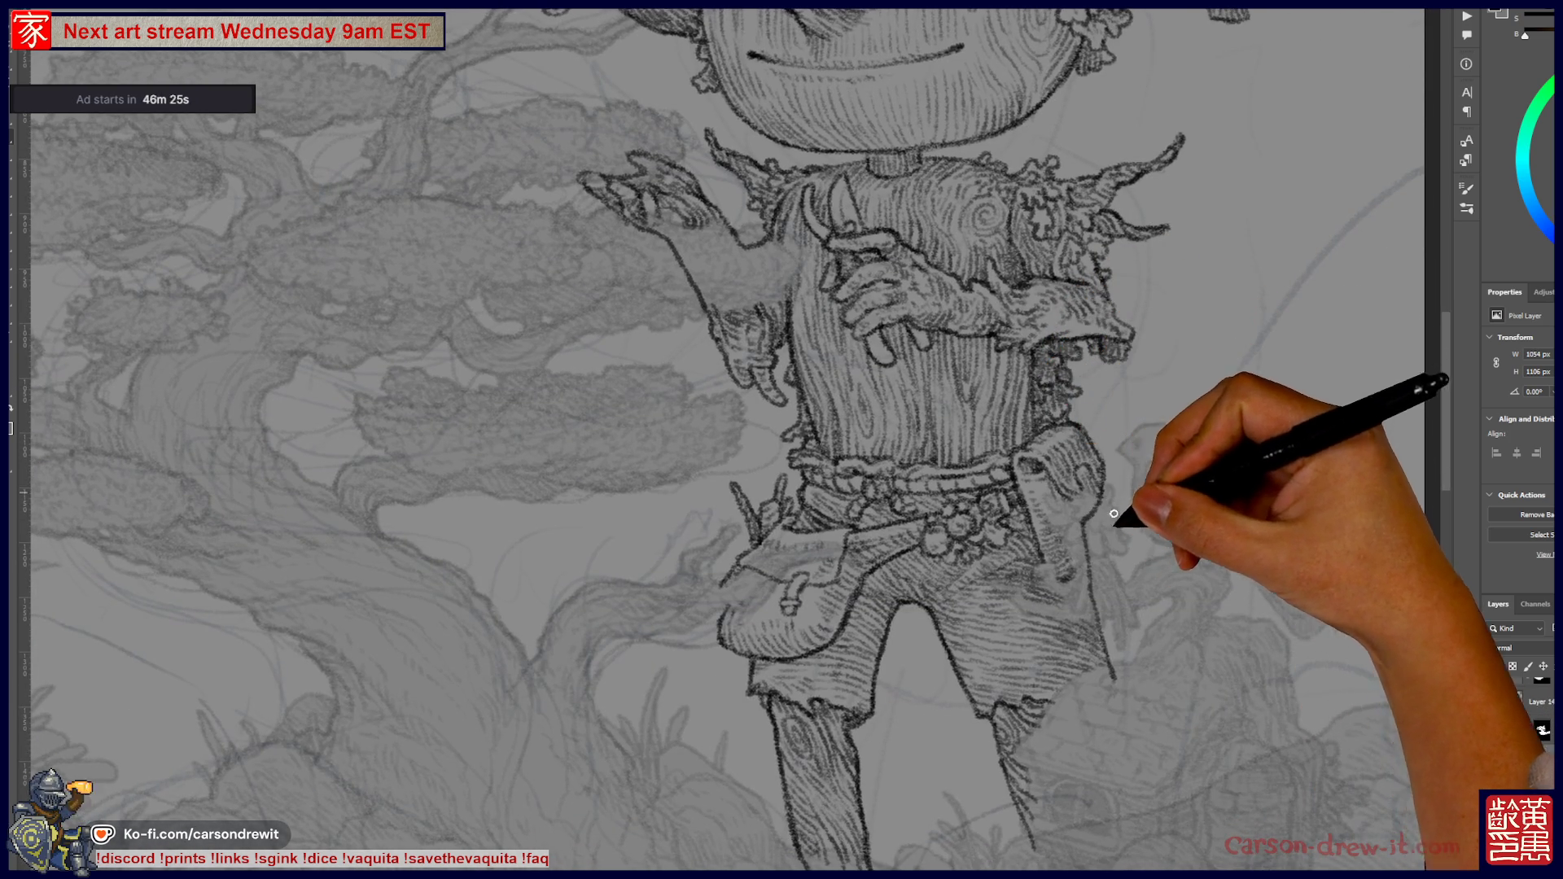
left_click_drag(1081, 621, 1103, 534)
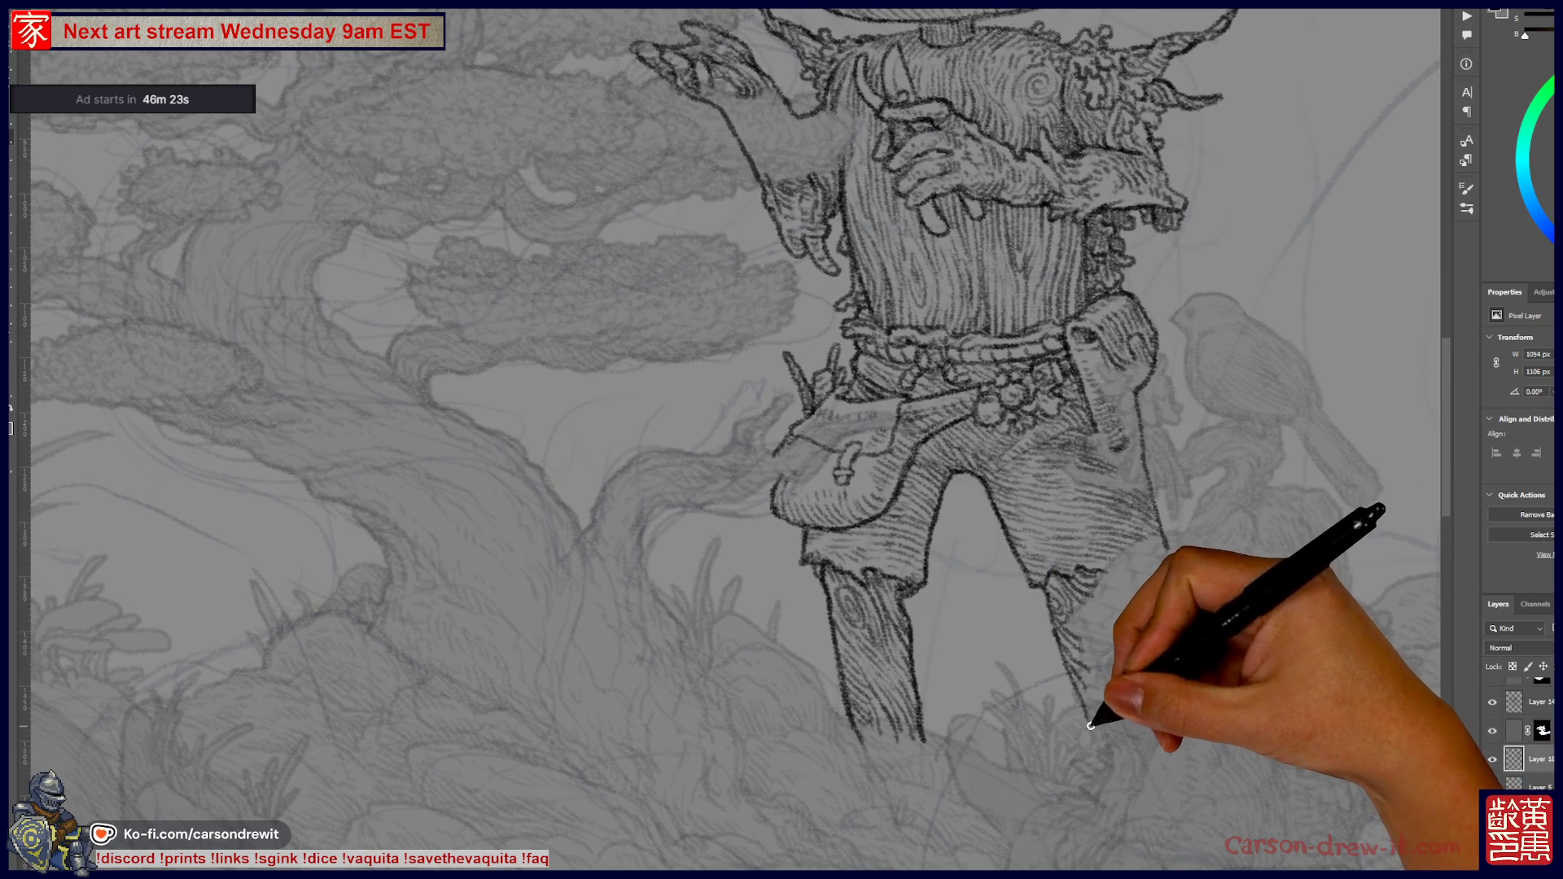
left_click_drag(1160, 564, 1136, 700)
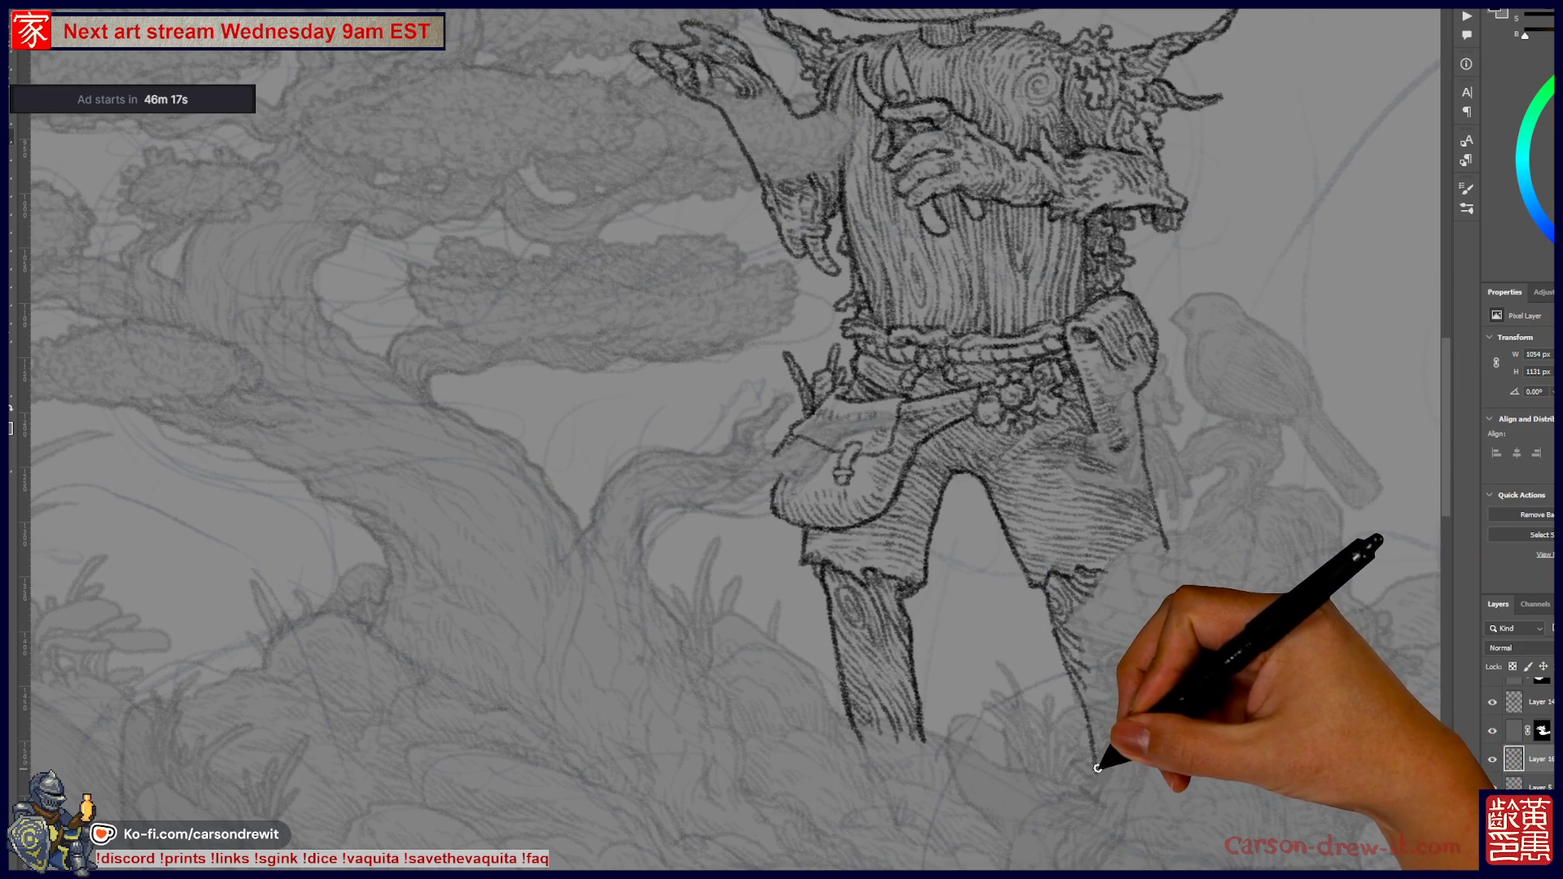
left_click_drag(1142, 716, 1135, 733)
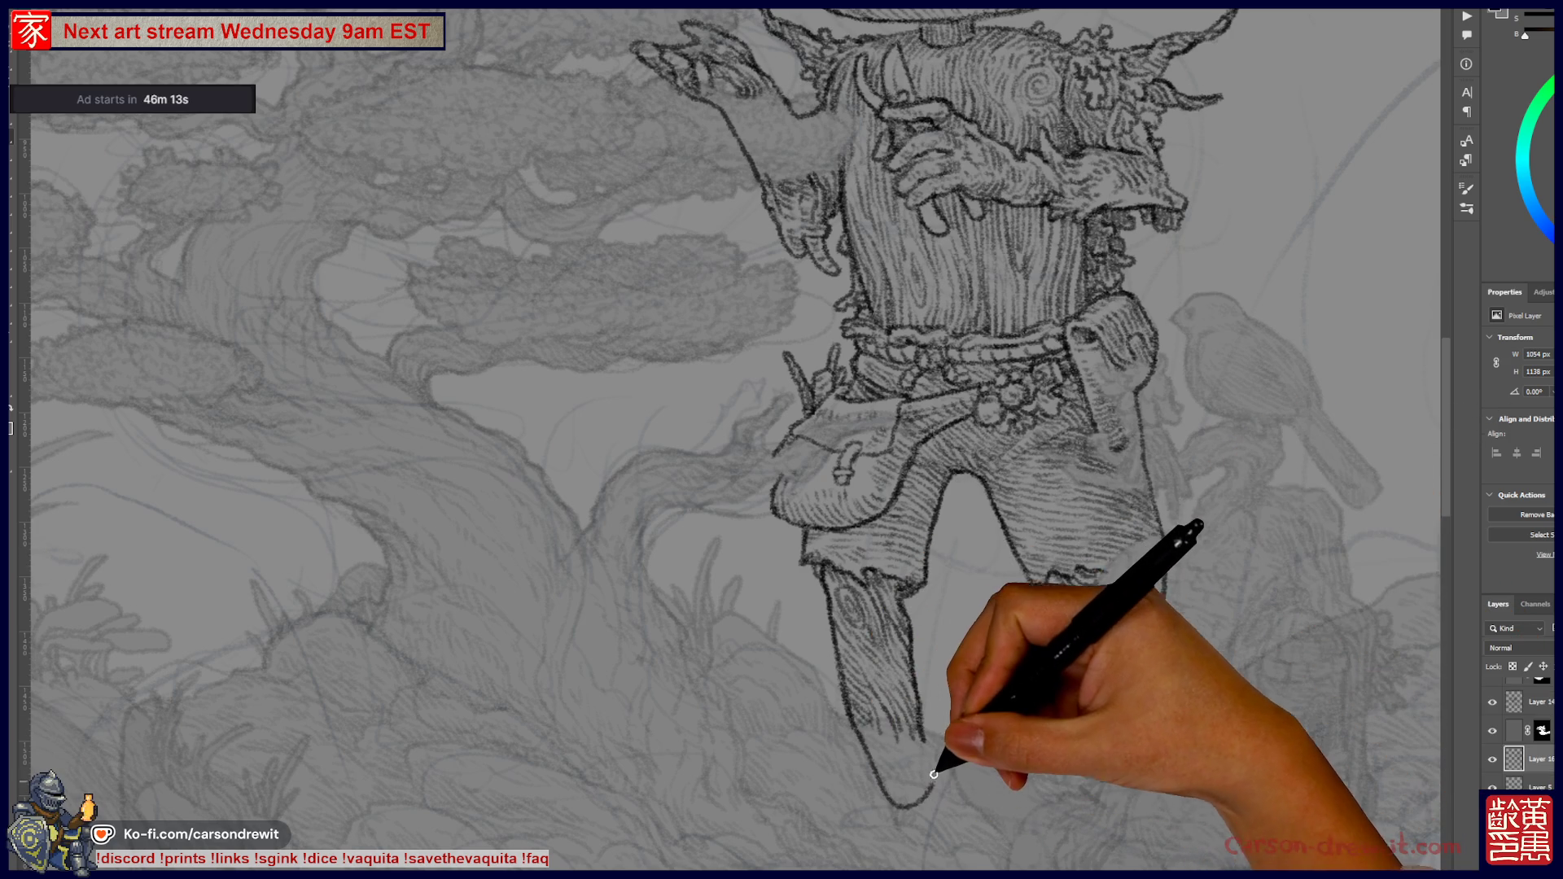
mouse_move(872, 744)
left_mouse_down()
mouse_move(900, 760)
mouse_move(925, 740)
left_mouse_up()
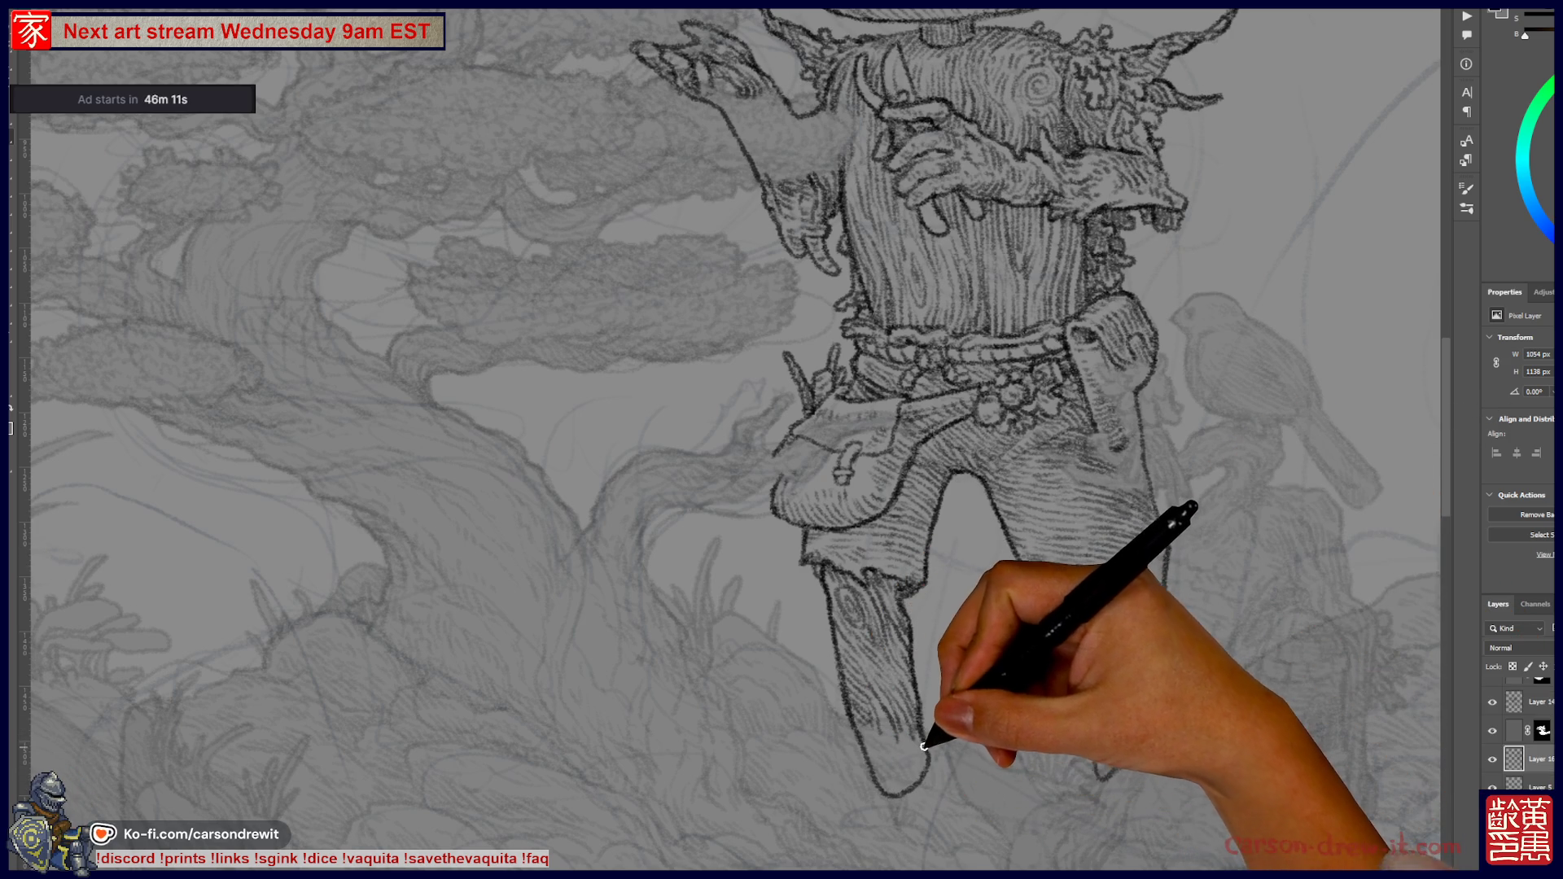
left_click_drag(1091, 466, 1046, 643)
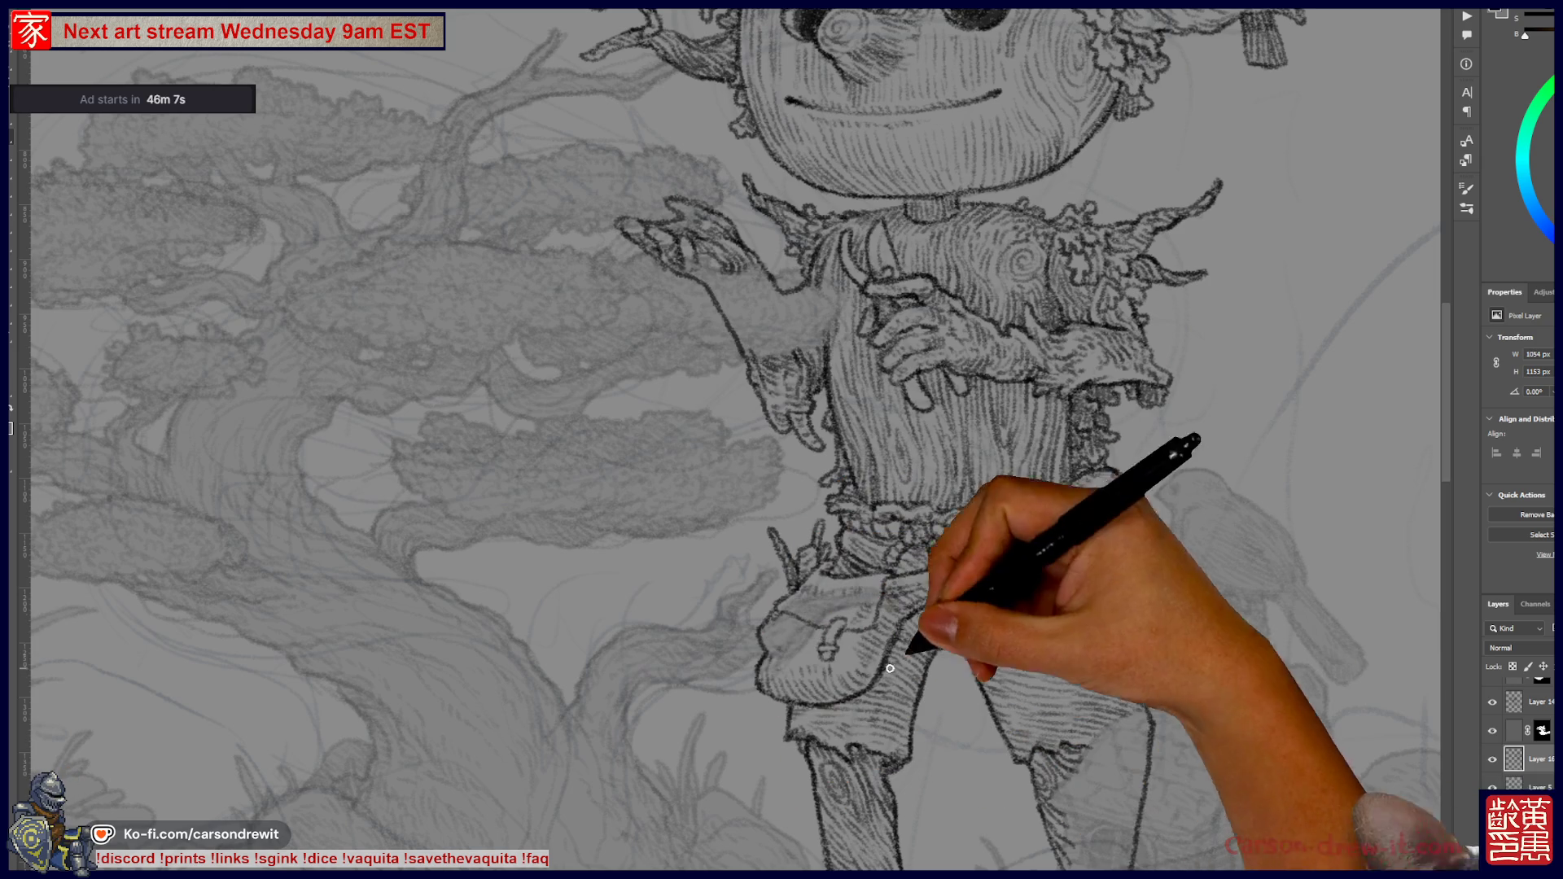
left_click_drag(1057, 534, 965, 759)
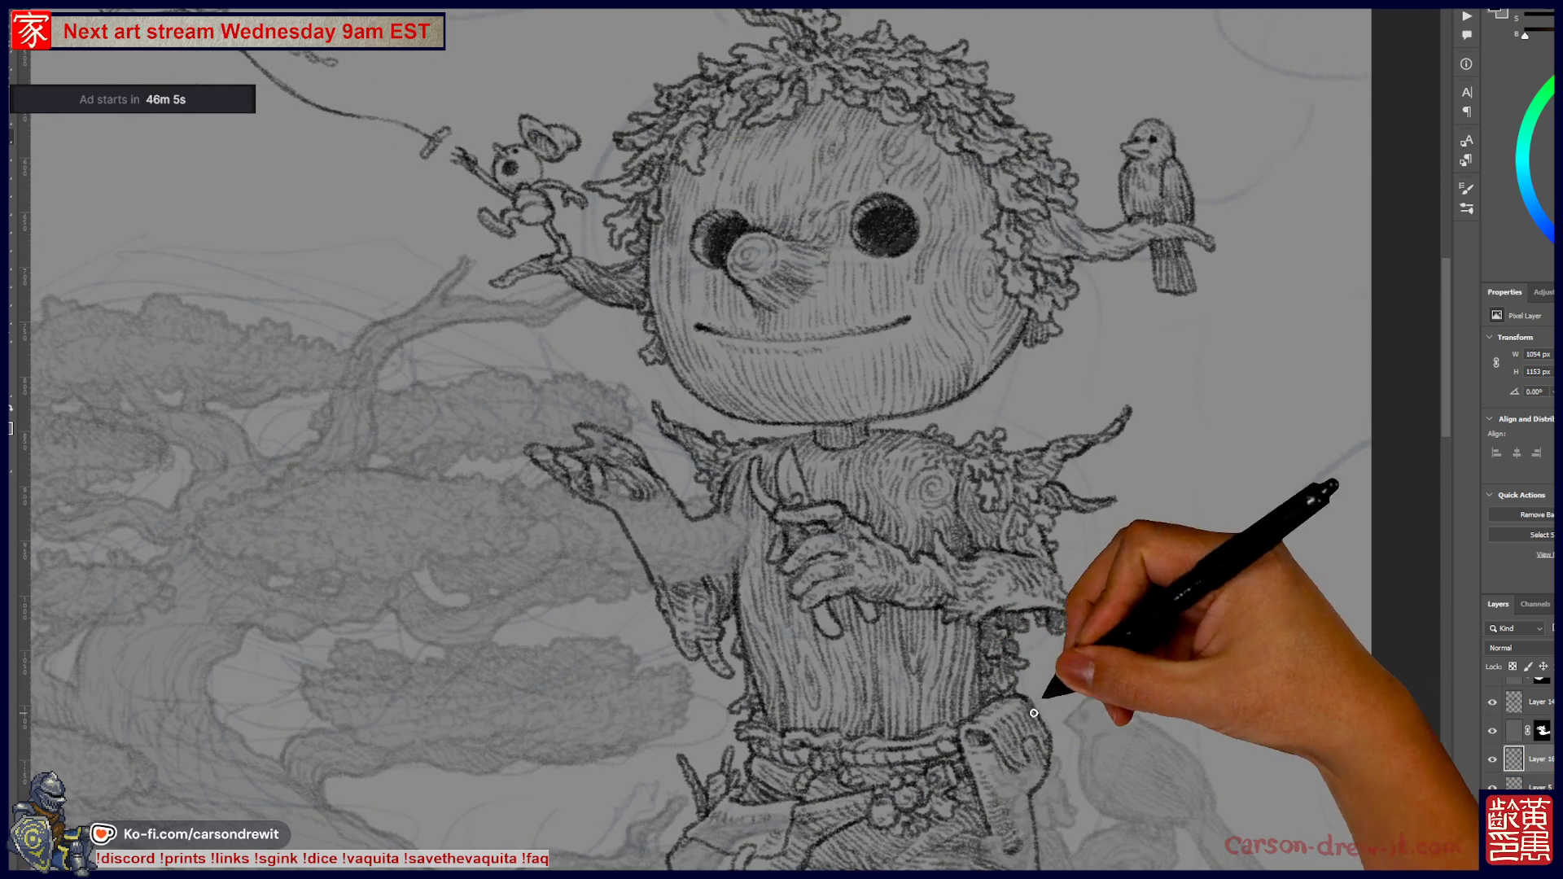
key("ctrl+minus")
mouse_move(1013, 552)
left_mouse_down()
mouse_move(960, 488)
mouse_move(995, 461)
left_mouse_up()
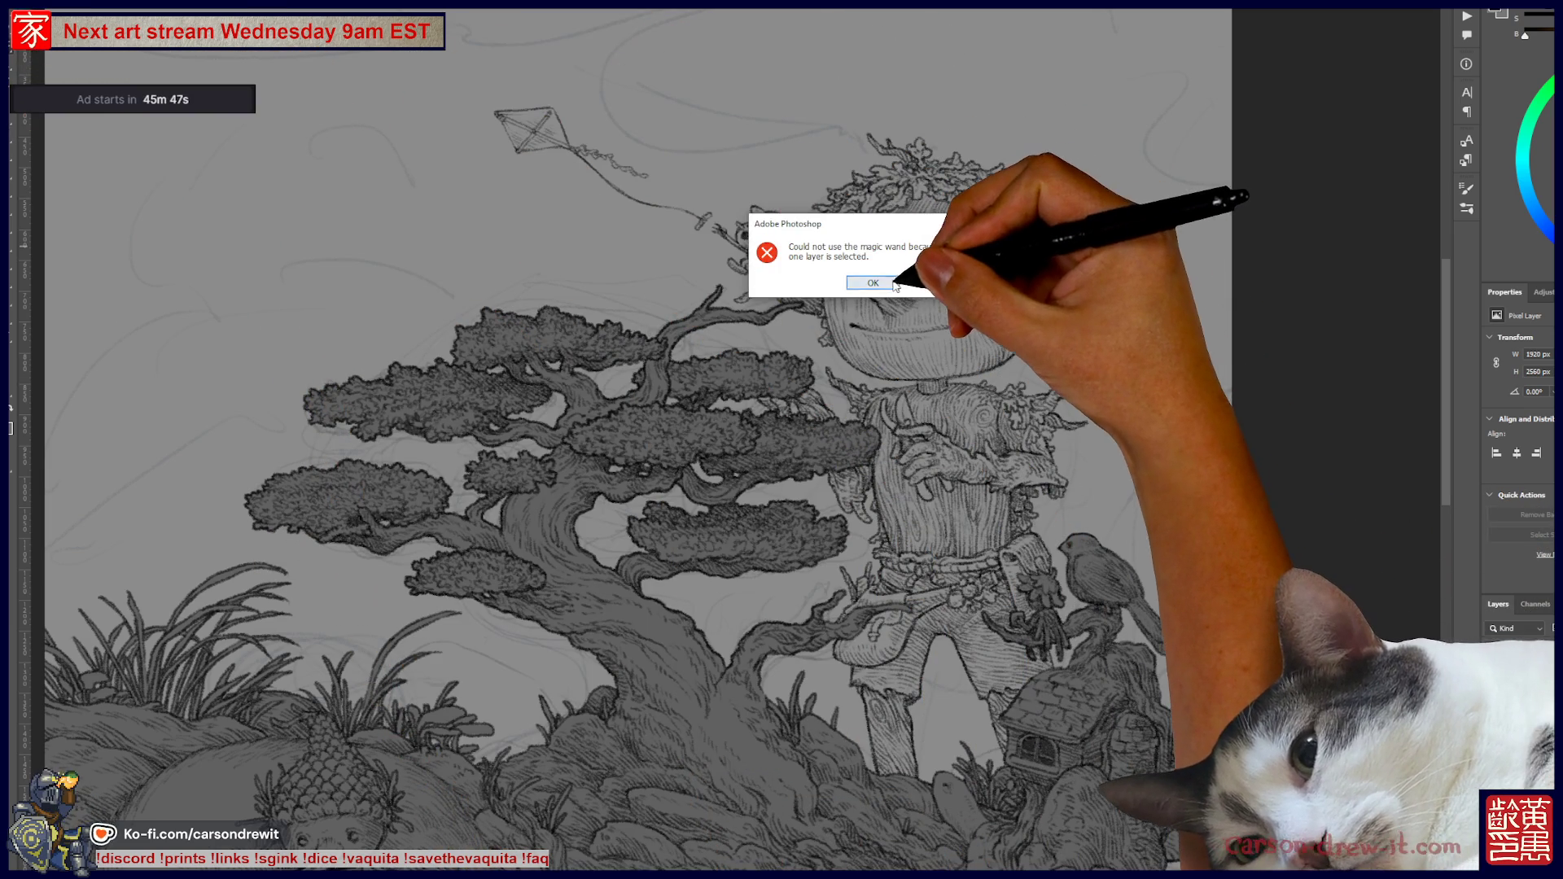
- Dismiss the error, Magic Wand-select around the scarecrow, and contract the selection by 2 pixels
key("Return")
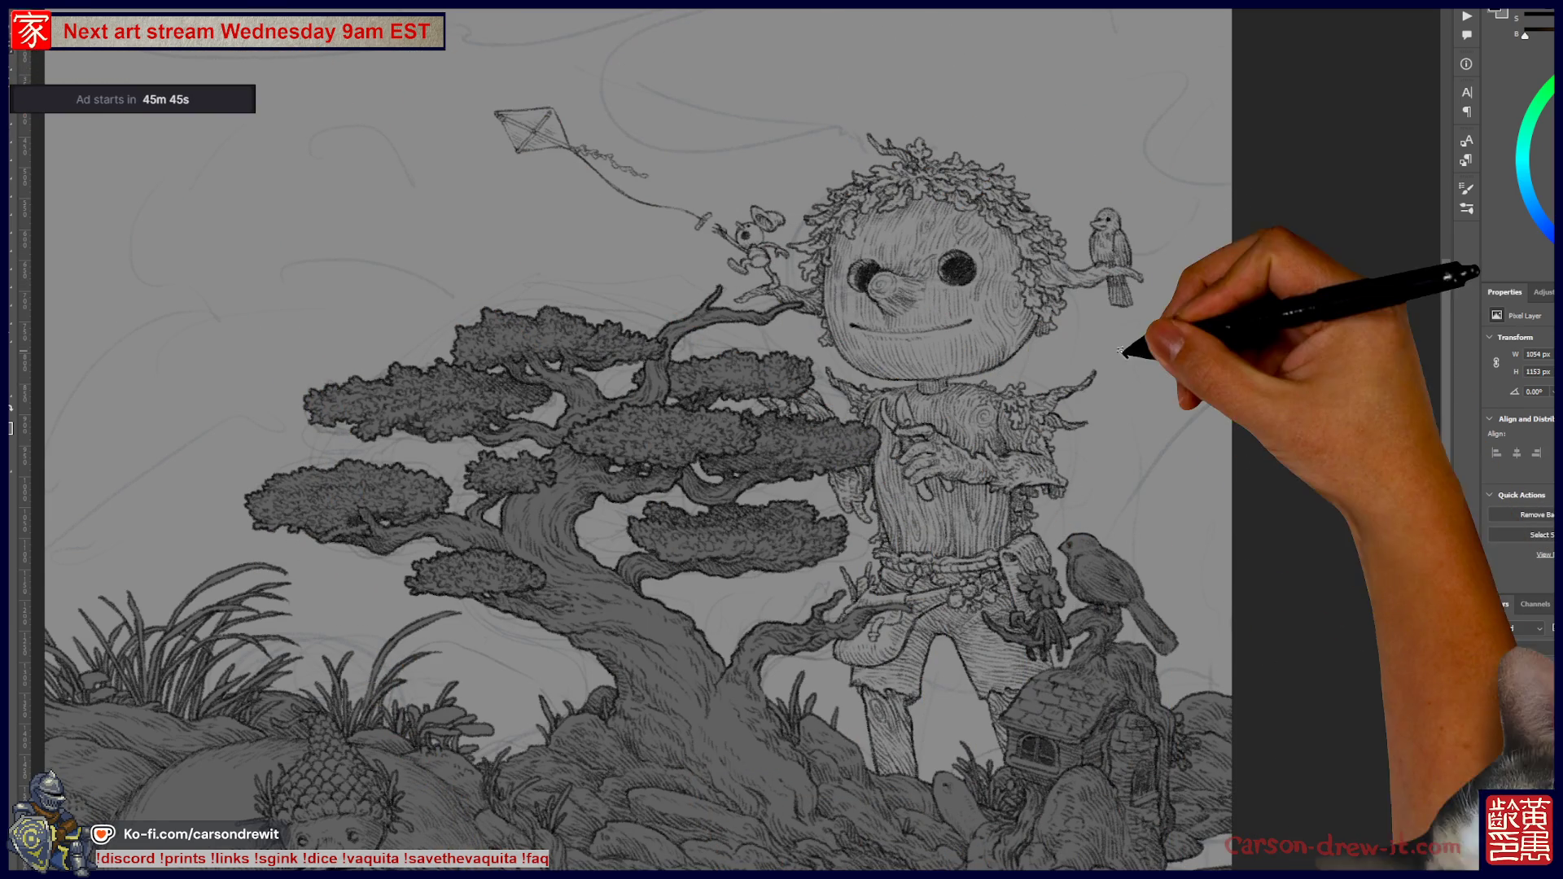
left_click(1513, 758, "ctrl")
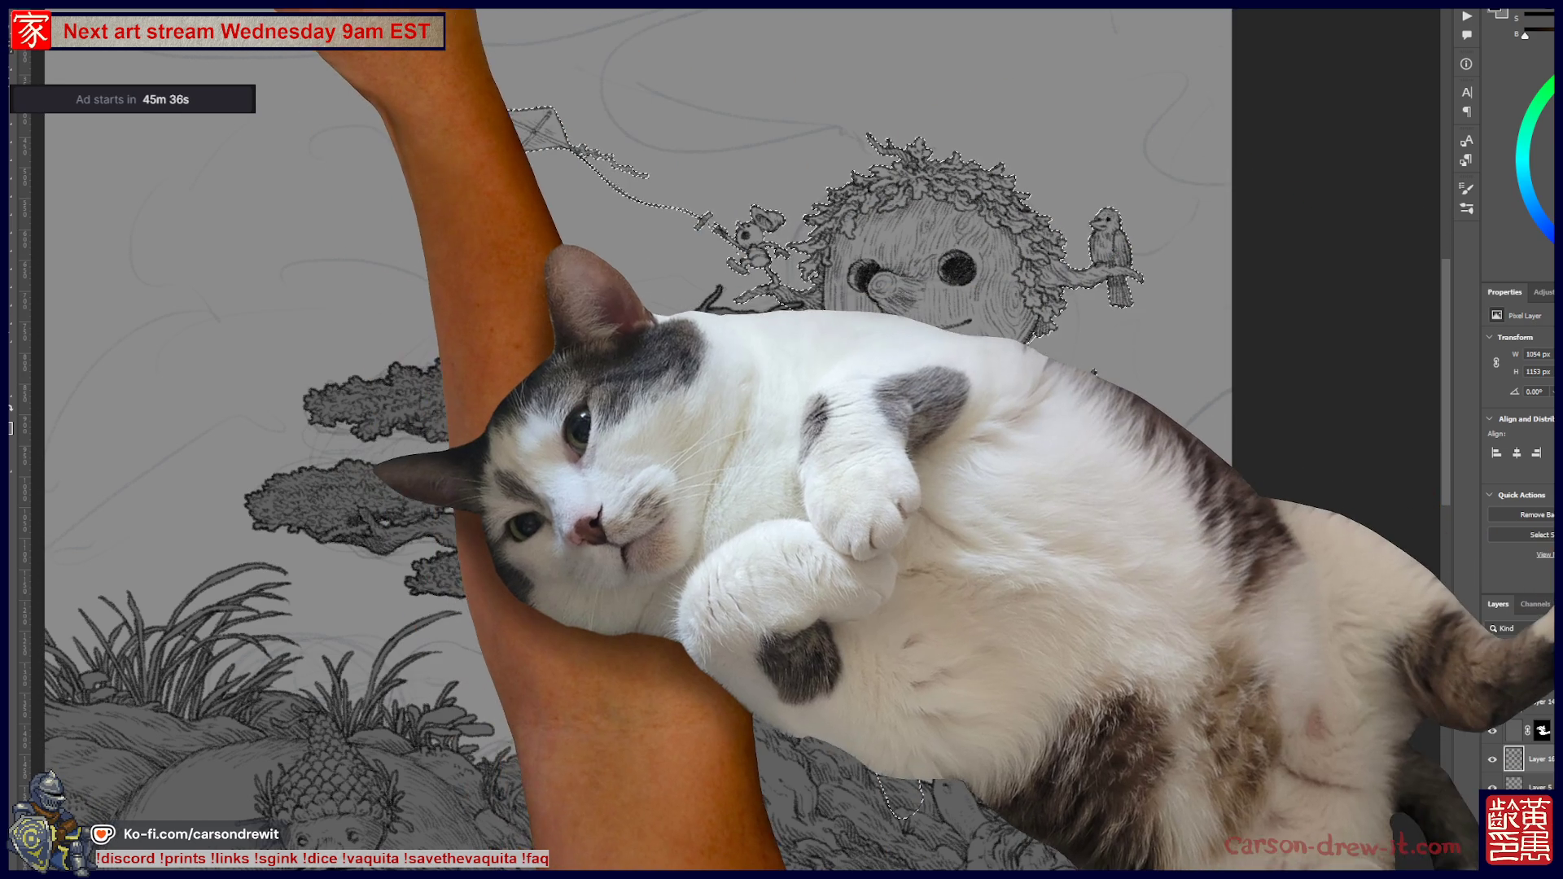
left_click(159, 4)
mouse_move(245, 141)
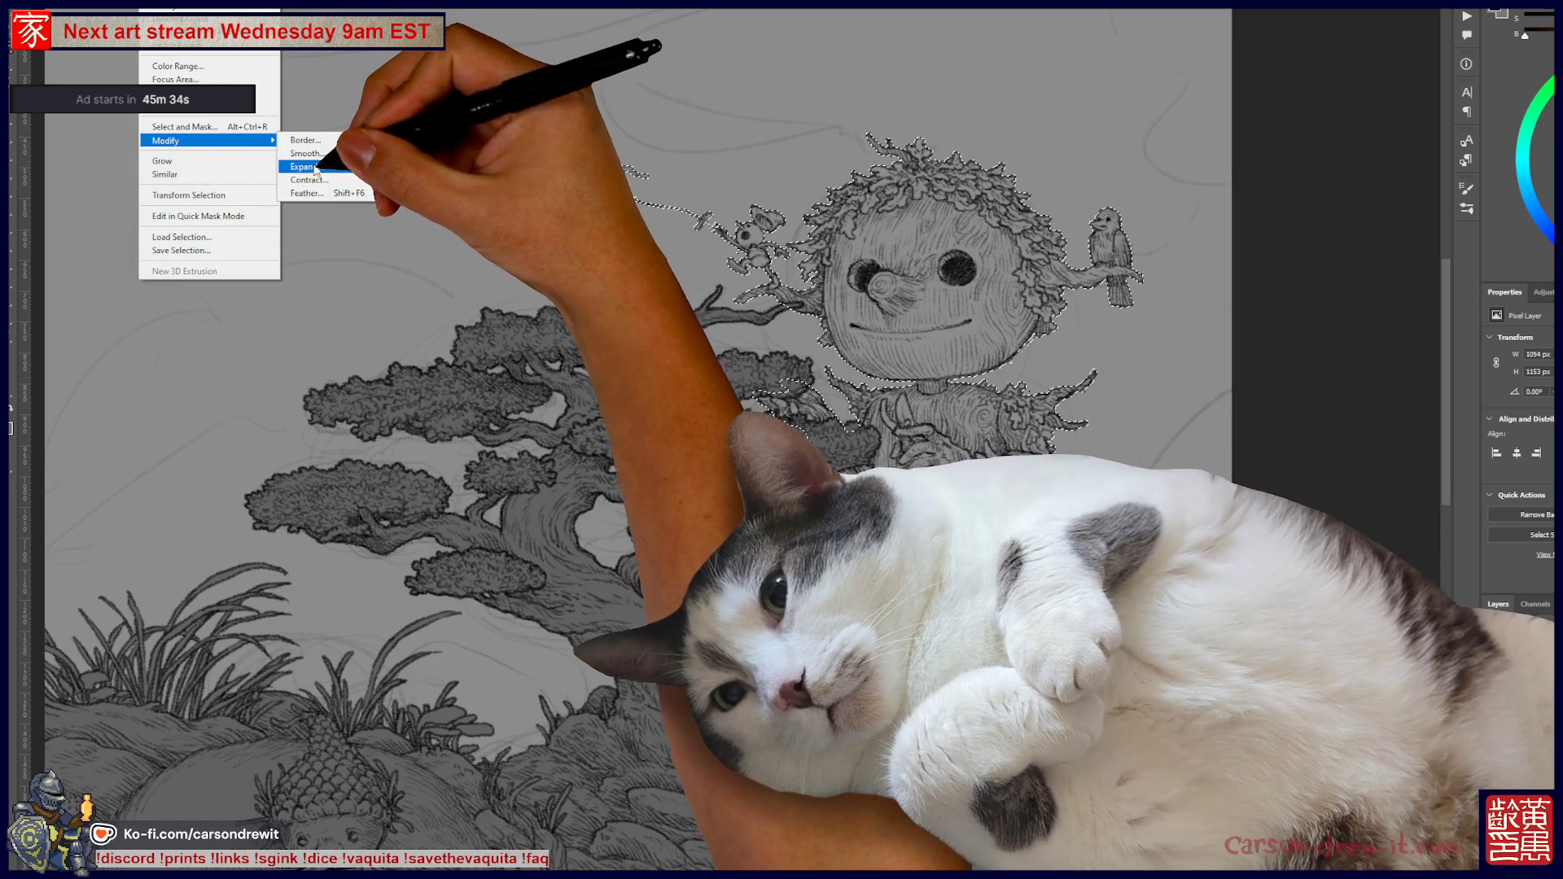
left_click(308, 181)
key("Return")
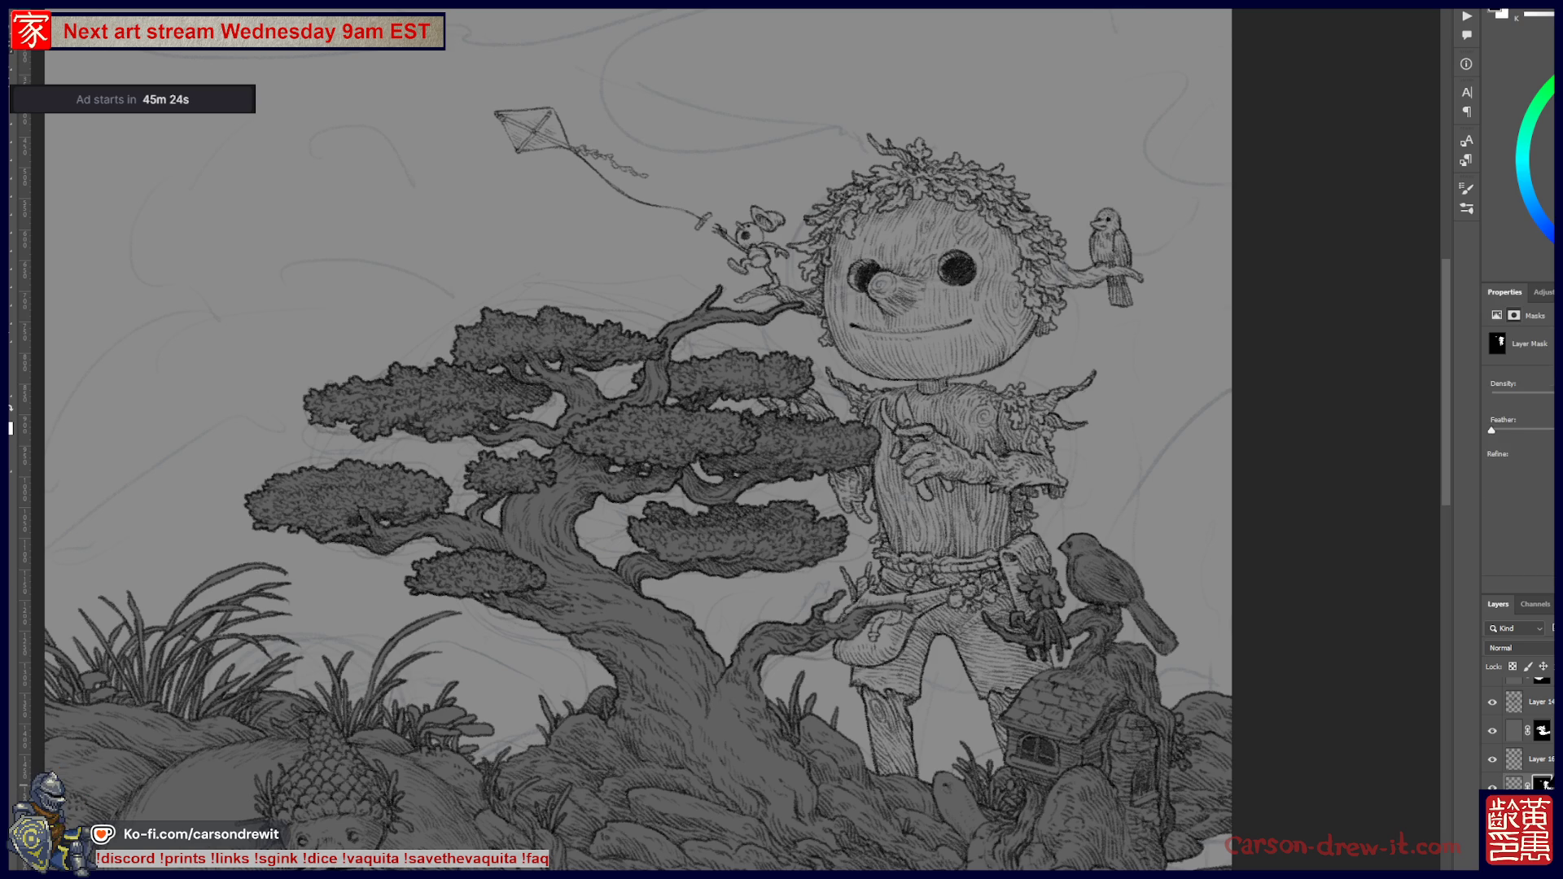
- View the mask as a red overlay and paint white over the leafy hair and kite tail
key("backslash")
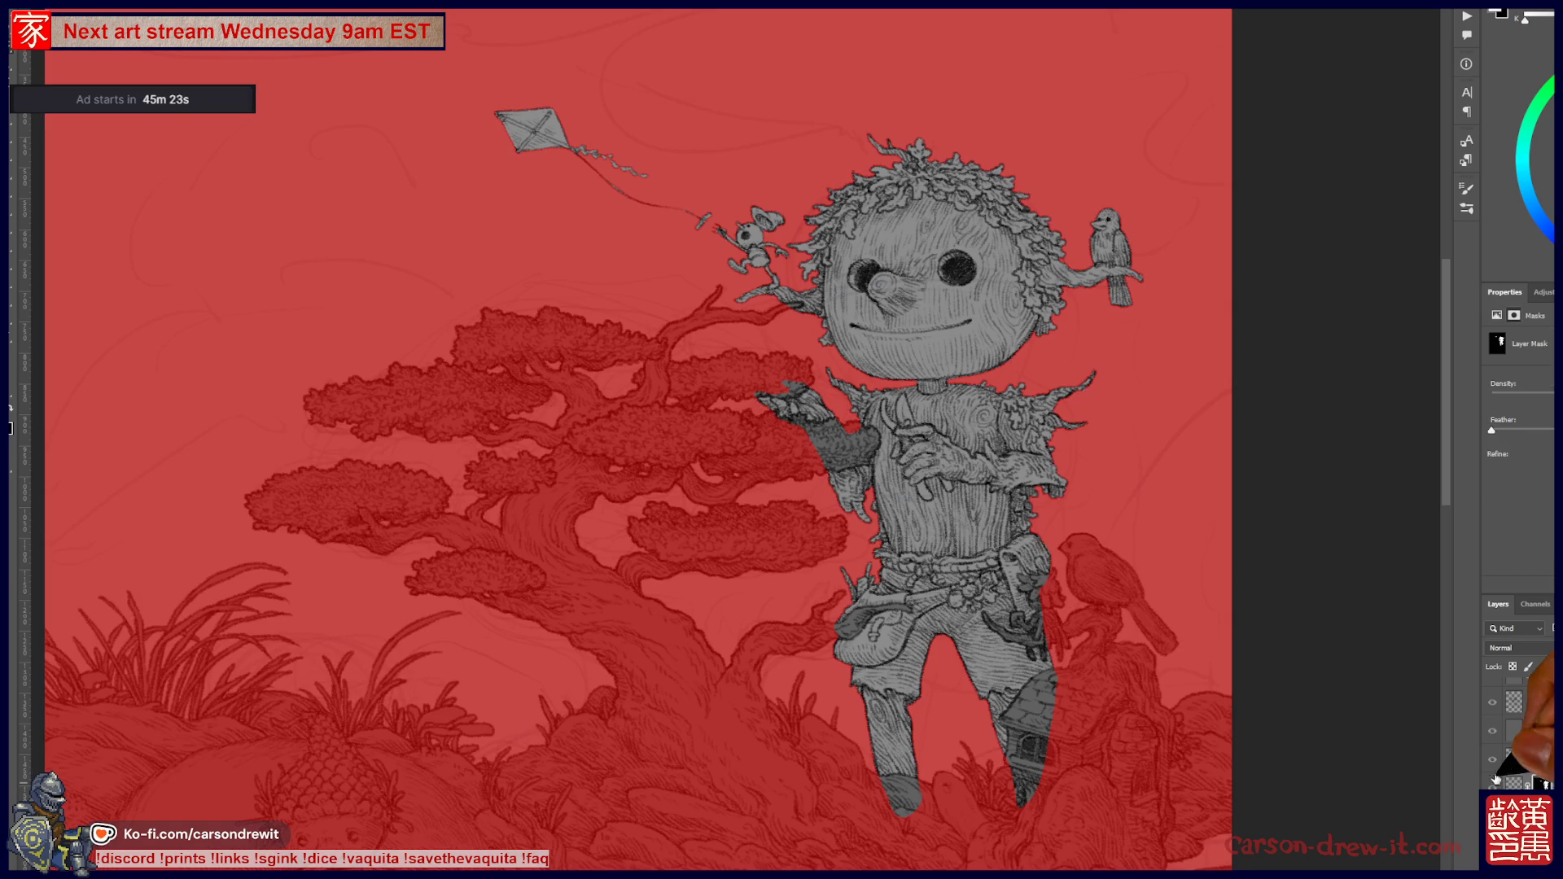
scroll(786, 322, "up", 2)
mouse_move(789, 312)
left_mouse_down()
mouse_move(889, 621)
mouse_move(784, 639)
left_mouse_up()
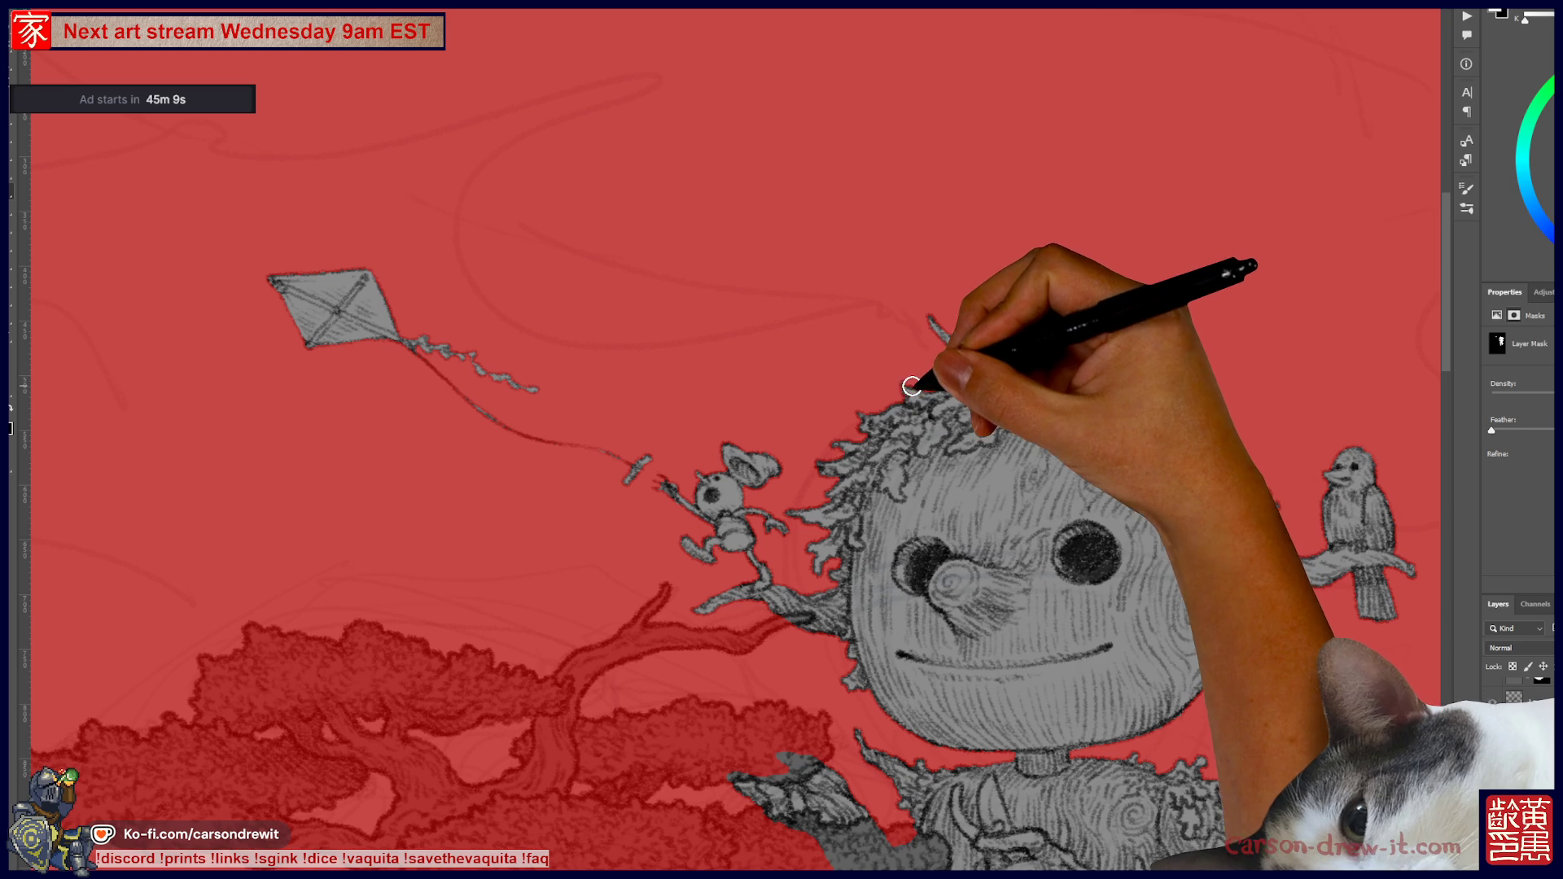
key("ctrl+z")
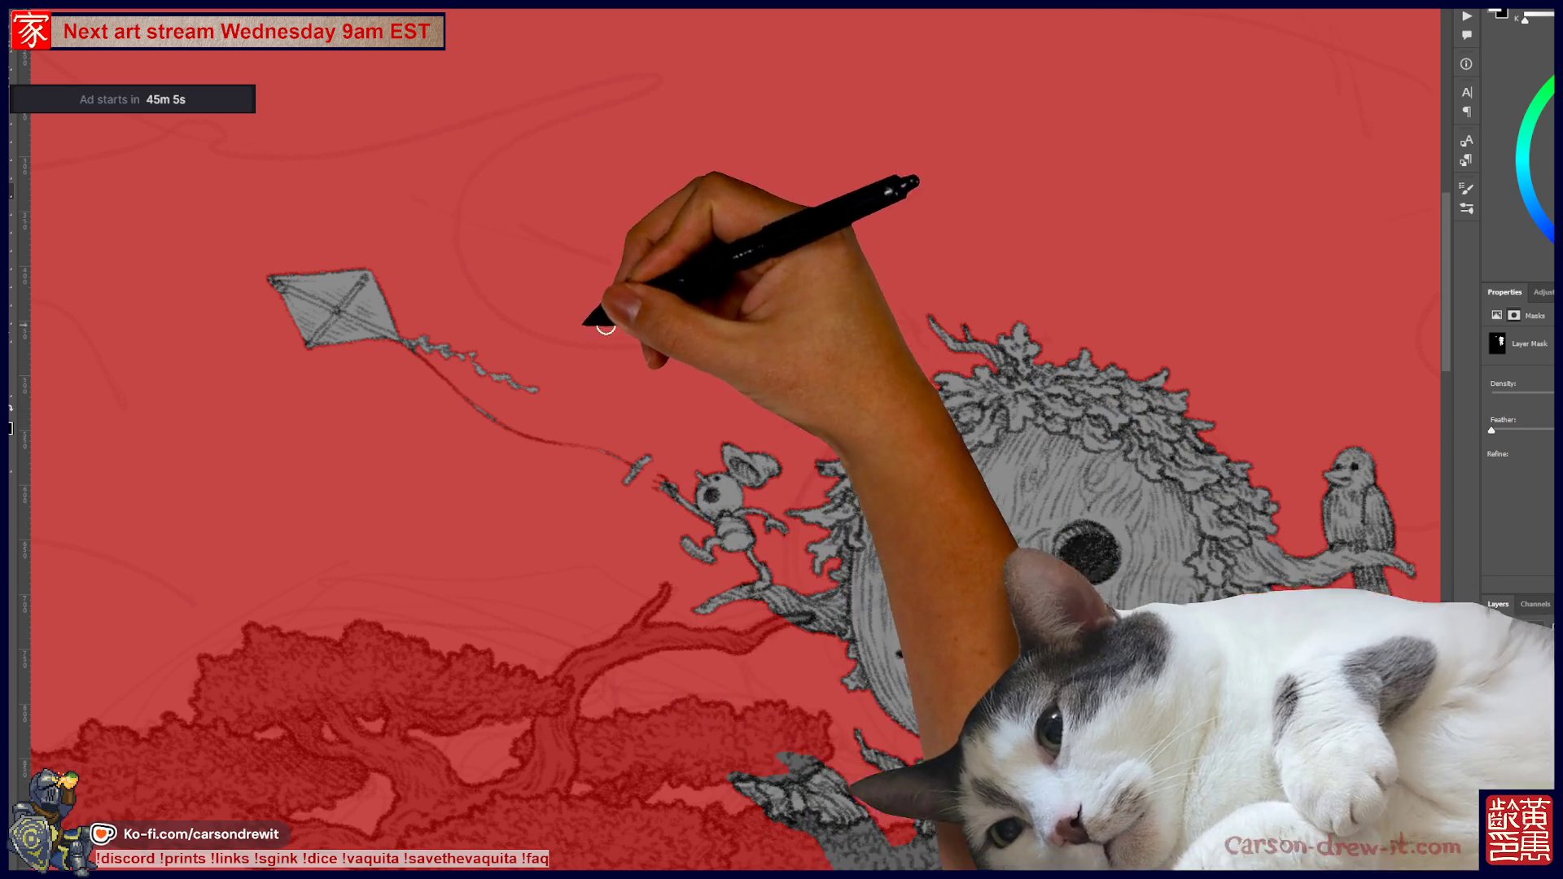
mouse_move(431, 356)
left_mouse_down()
mouse_move(516, 422)
mouse_move(625, 454)
left_mouse_up()
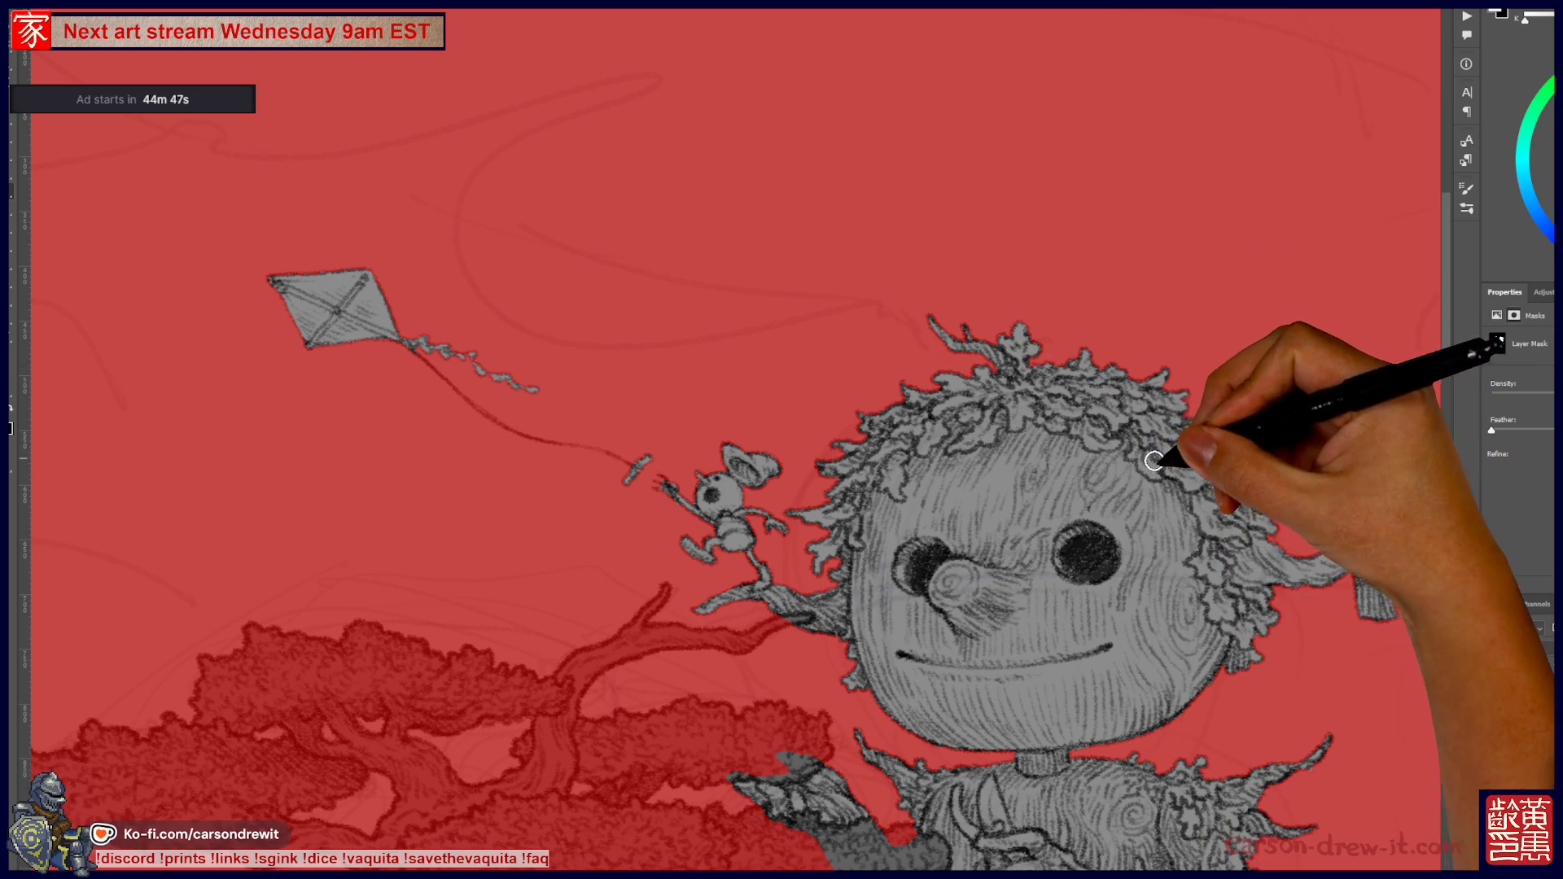
- Refine the mask edges around the scarecrow's face, head, shoulders and torso
left_click_drag(1075, 569, 1012, 408)
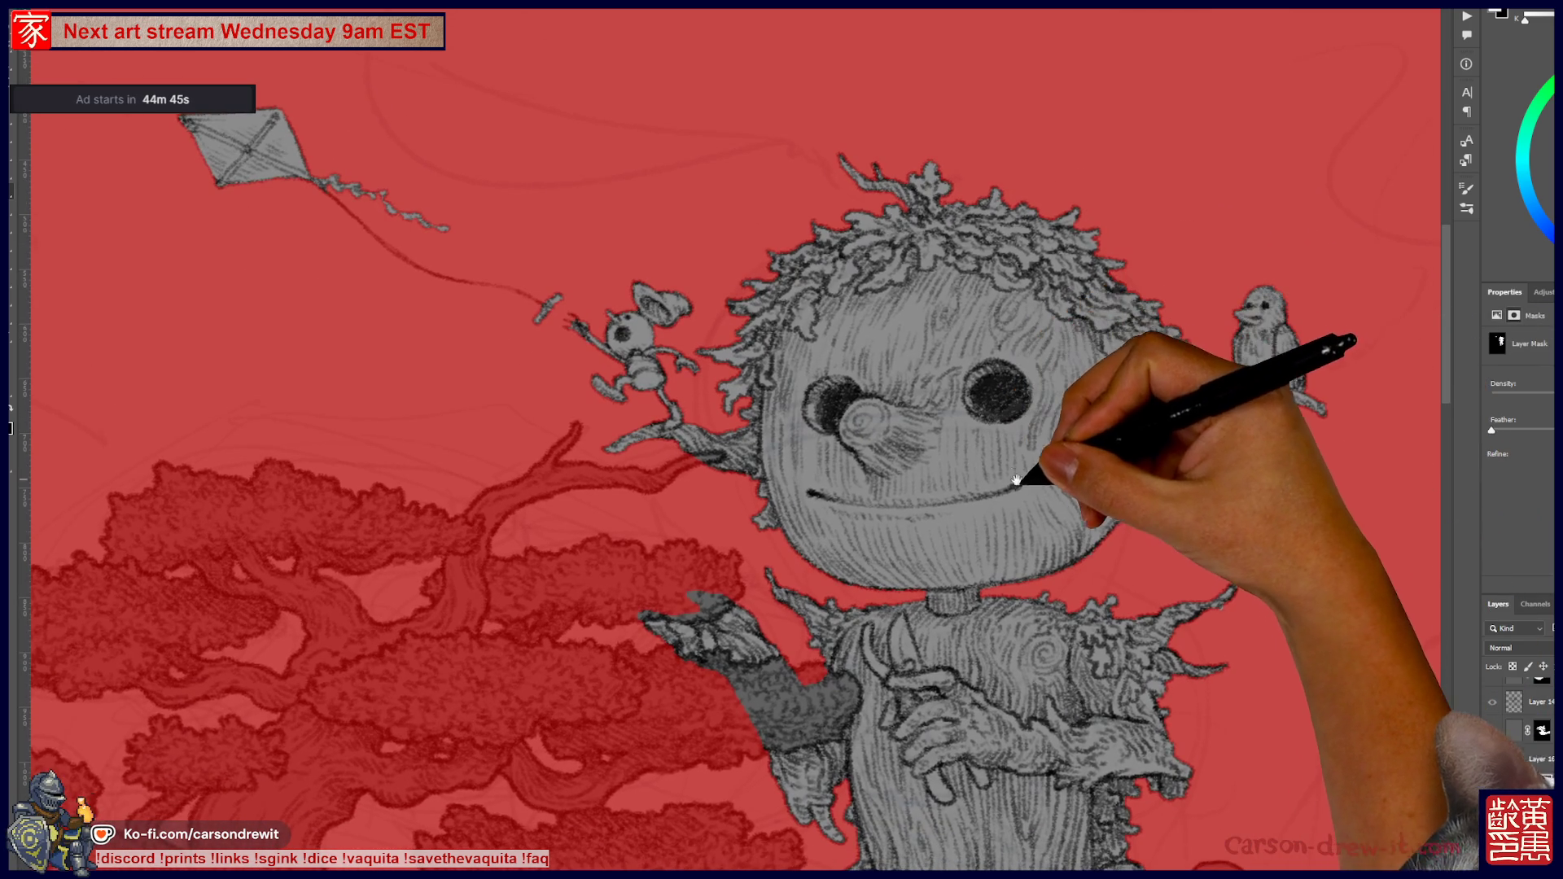
left_click_drag(1053, 516, 1034, 485)
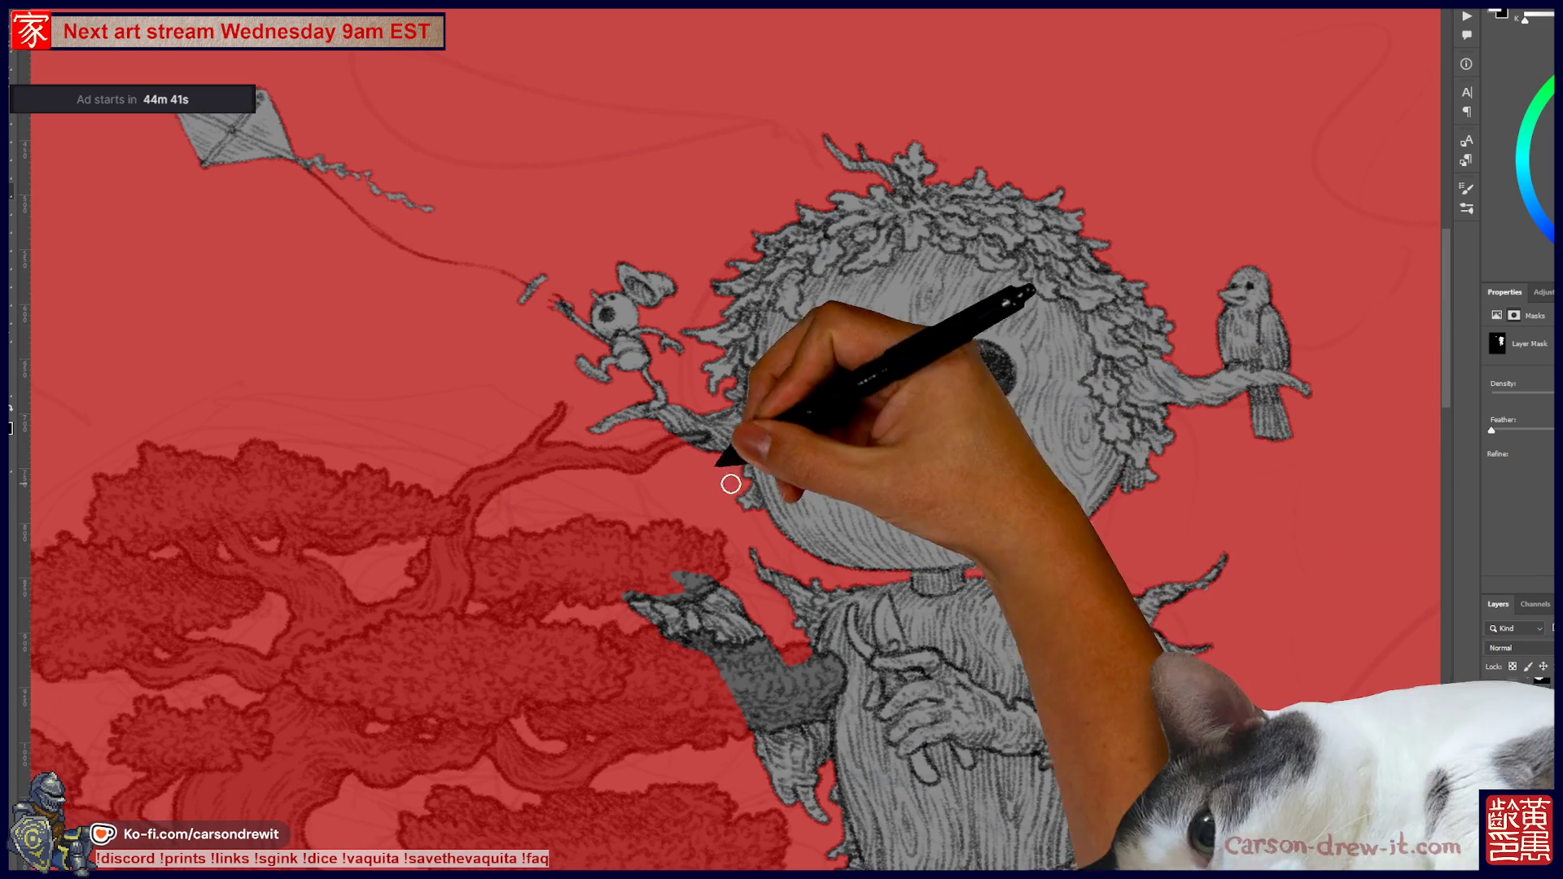
left_click_drag(915, 611, 960, 491)
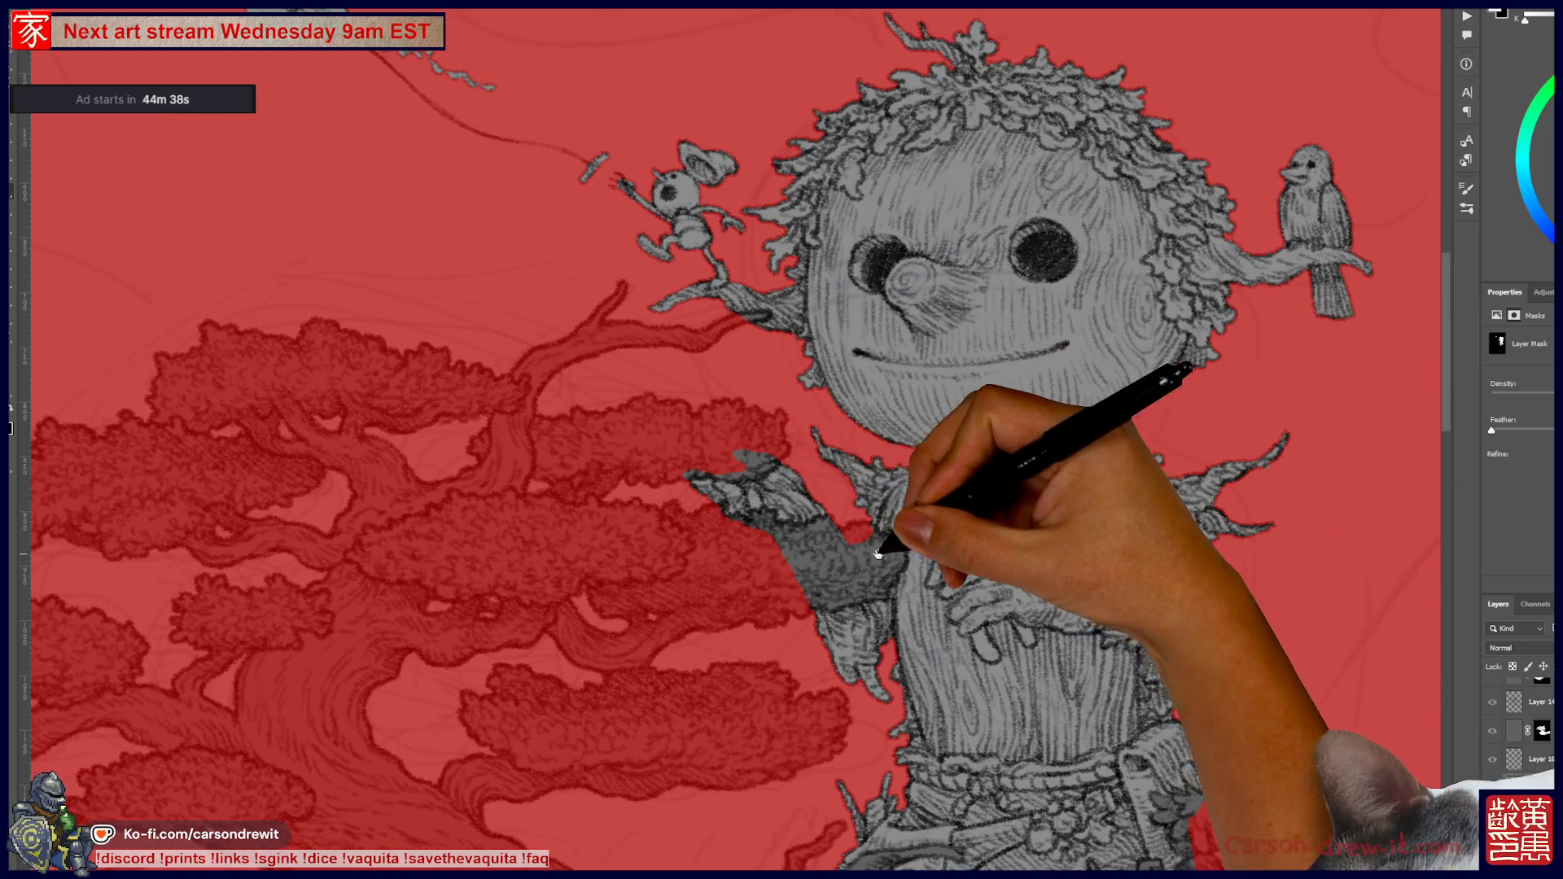
left_click_drag(890, 540, 819, 499)
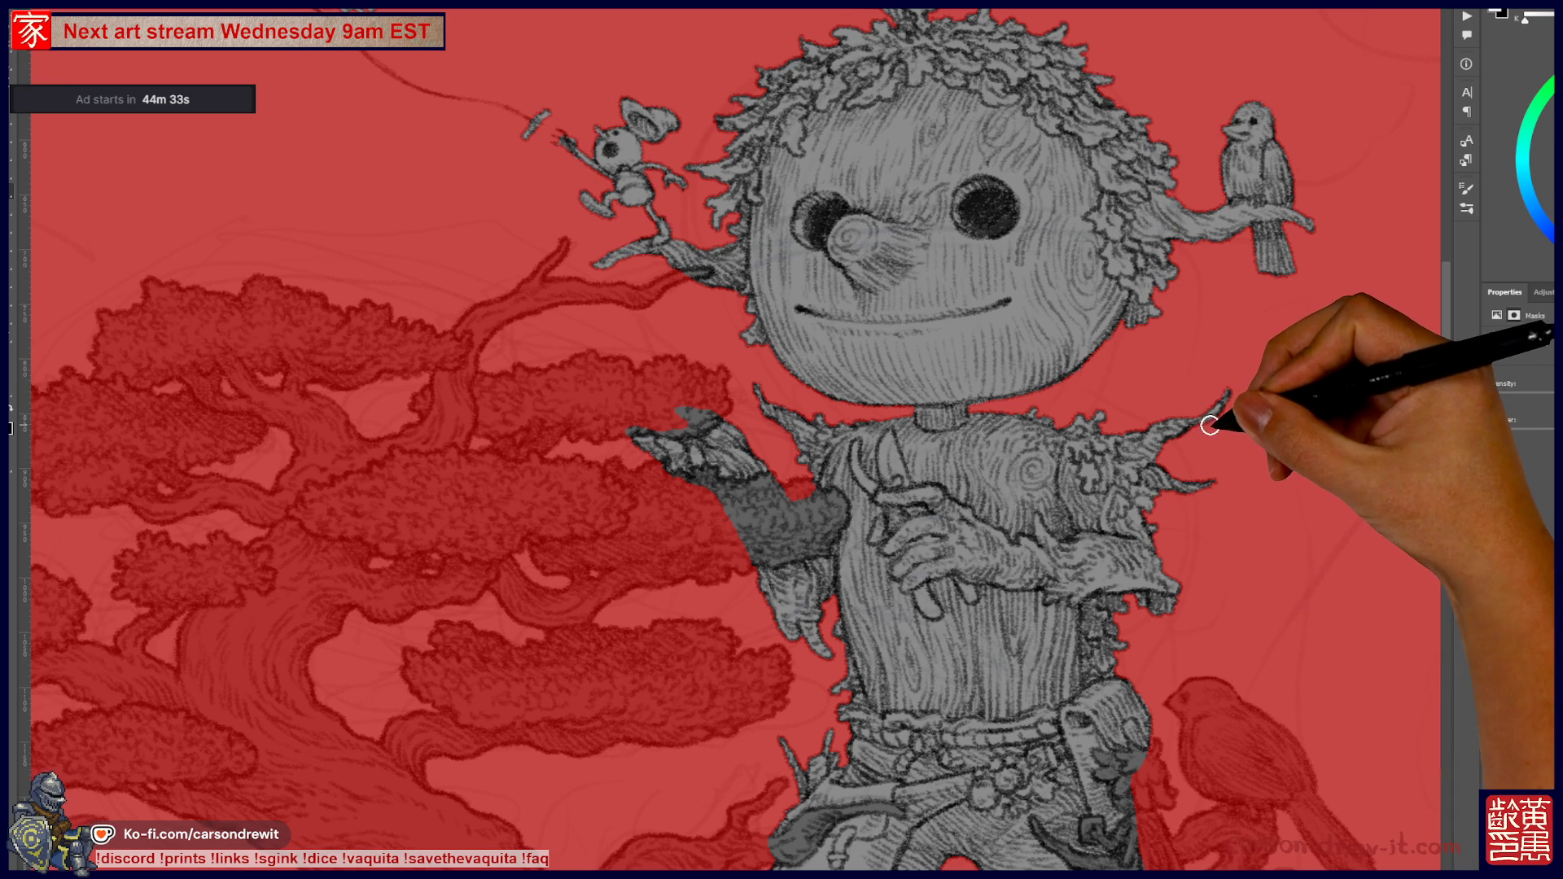
left_click_drag(1203, 551, 1205, 394)
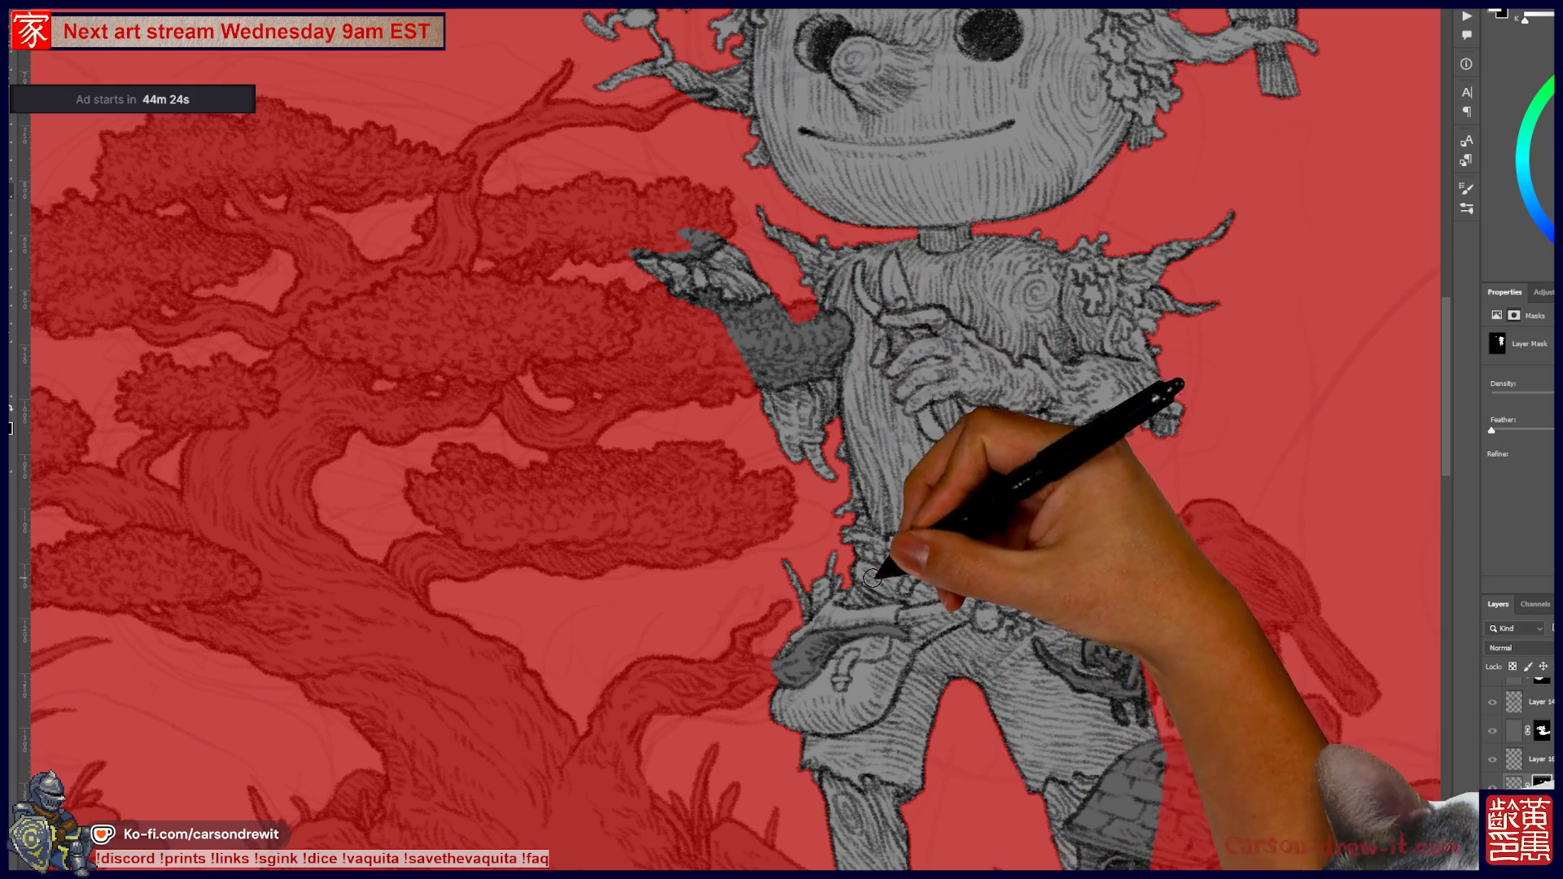
left_click_drag(860, 584, 887, 623)
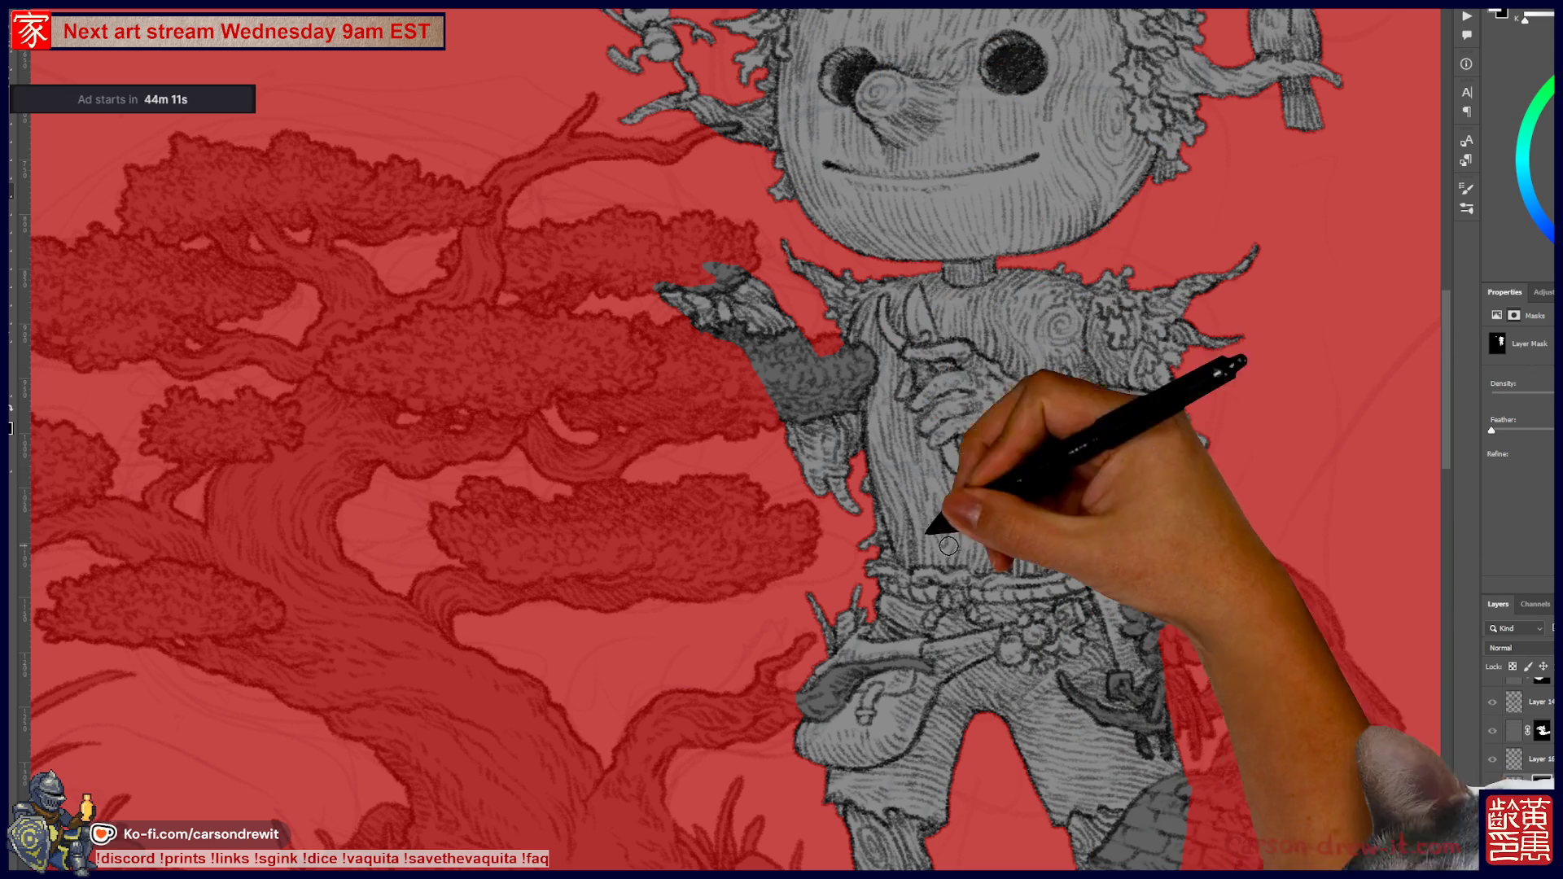
- Touch up the mask along the belt, legs and head, then return to the layer's pixels
mouse_move(1031, 618)
left_mouse_down()
mouse_move(1004, 547)
mouse_move(1012, 559)
mouse_move(975, 599)
mouse_move(989, 570)
mouse_move(964, 562)
mouse_move(995, 537)
mouse_move(1001, 493)
mouse_move(987, 492)
left_mouse_up()
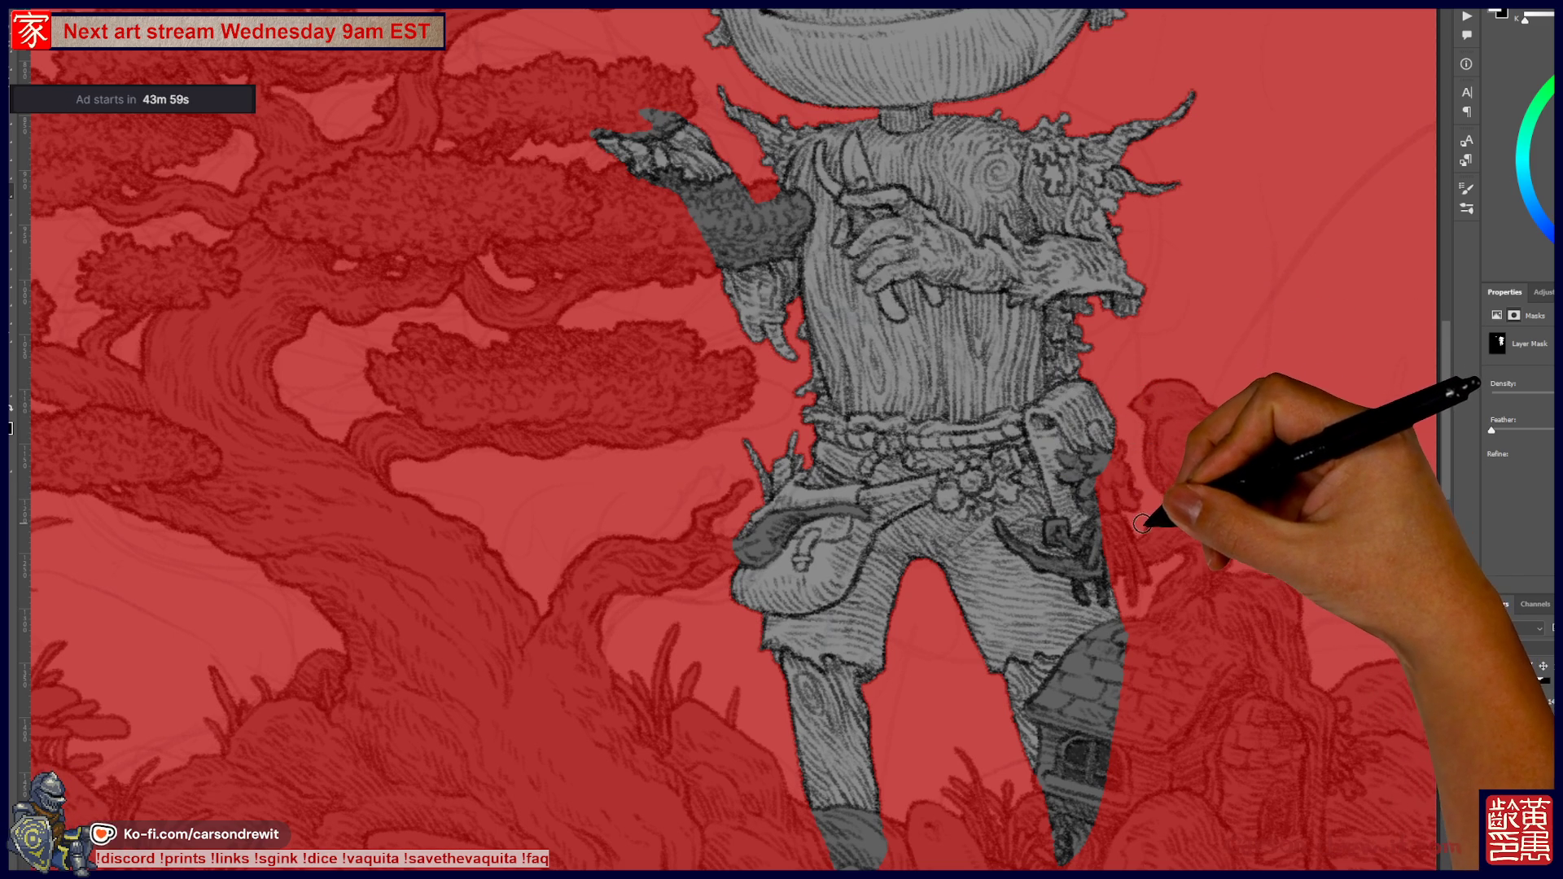
left_click_drag(1046, 575, 1034, 490)
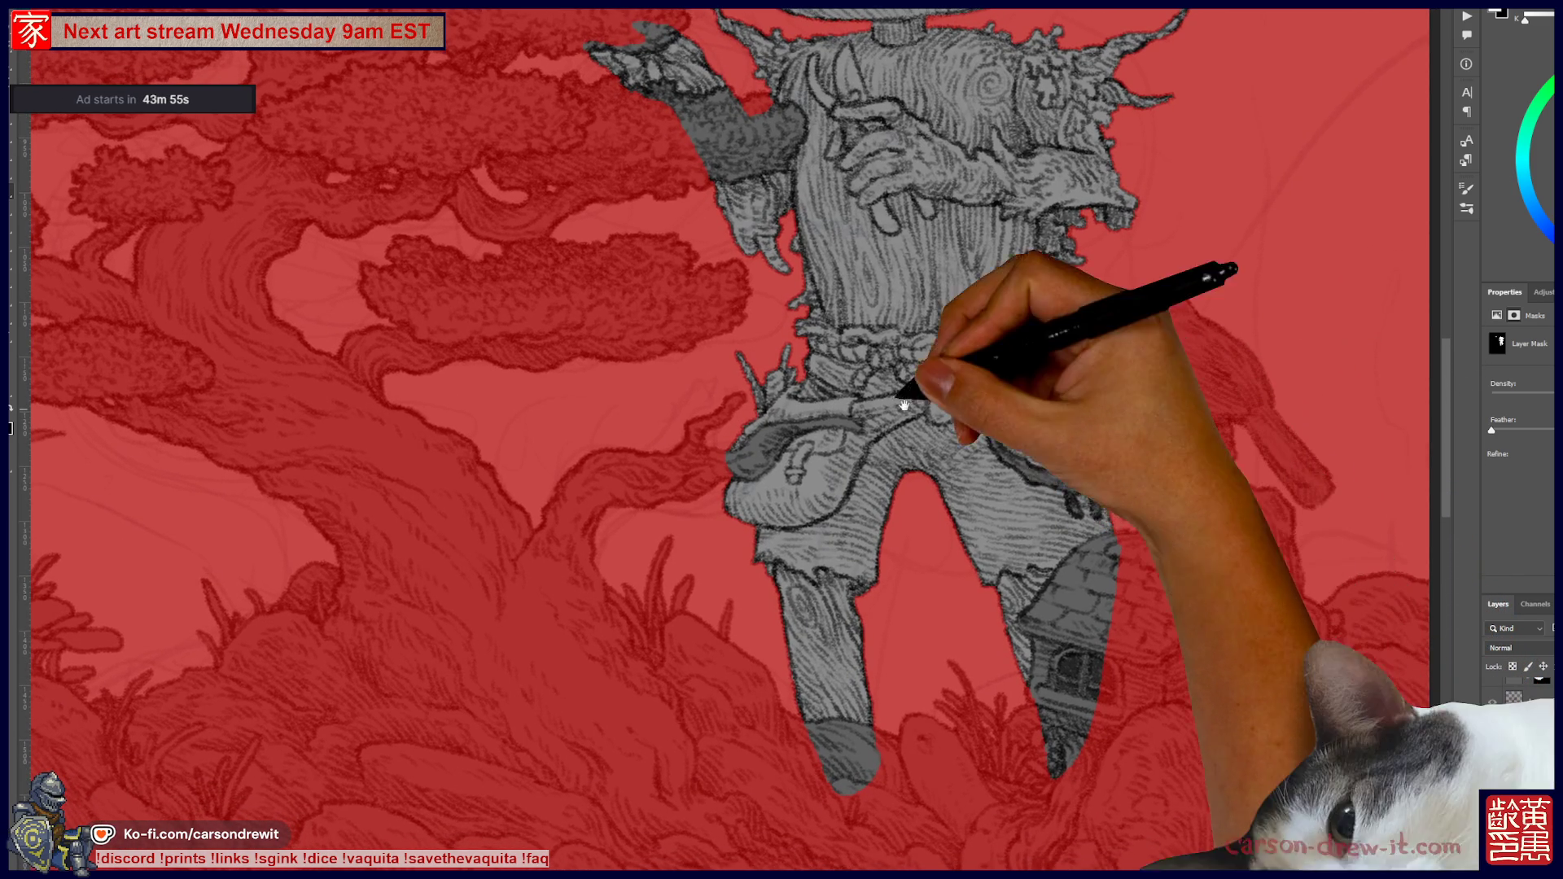
left_click_drag(771, 540, 774, 646)
left_click_drag(813, 442, 813, 565)
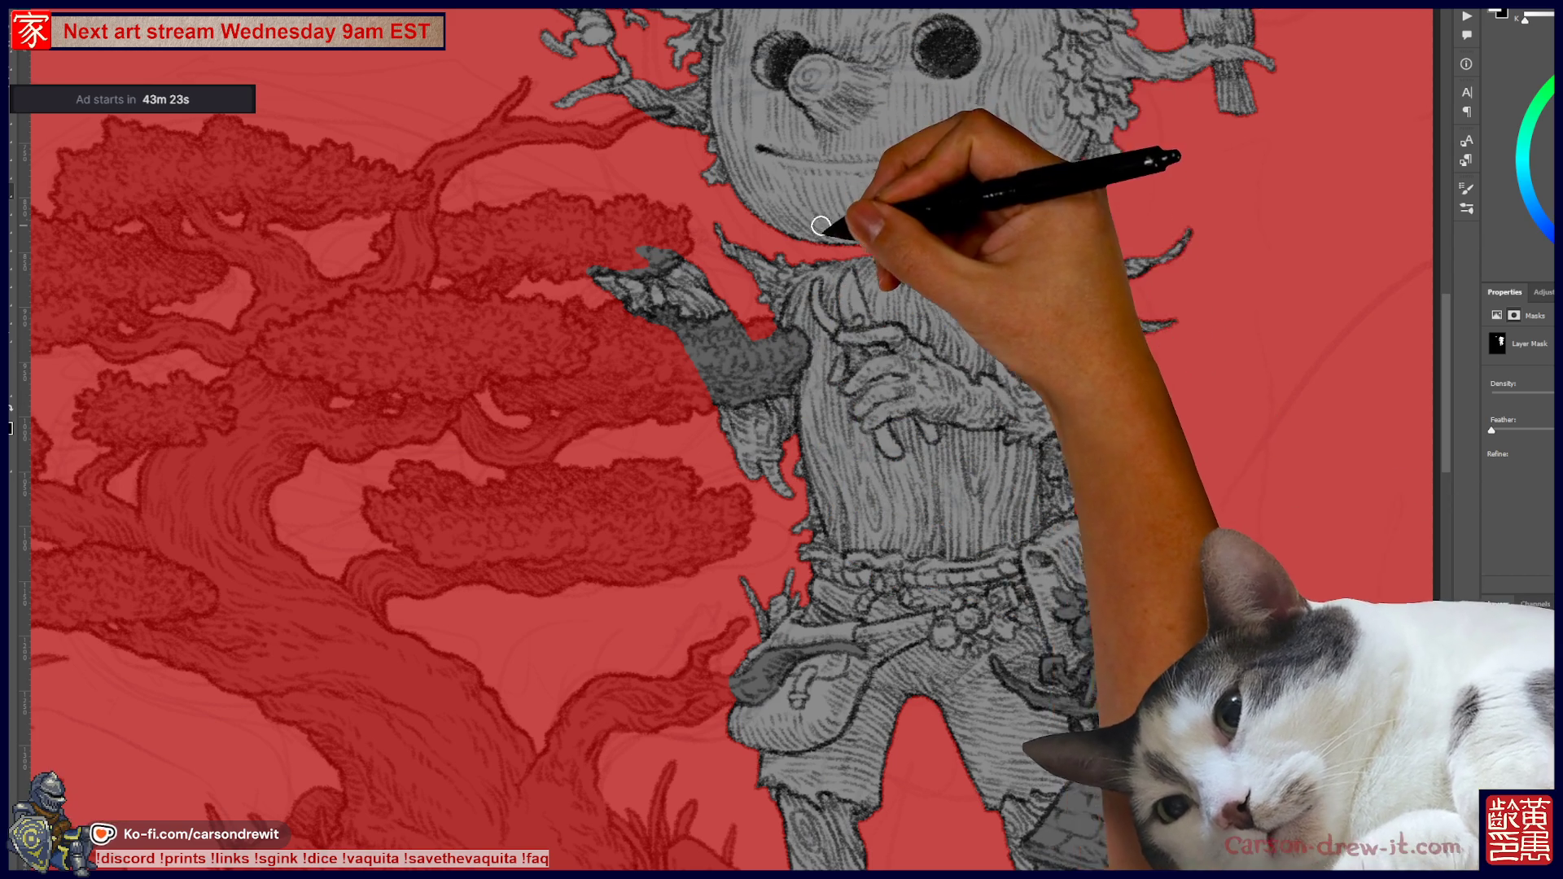
scroll(988, 447, "down", 5)
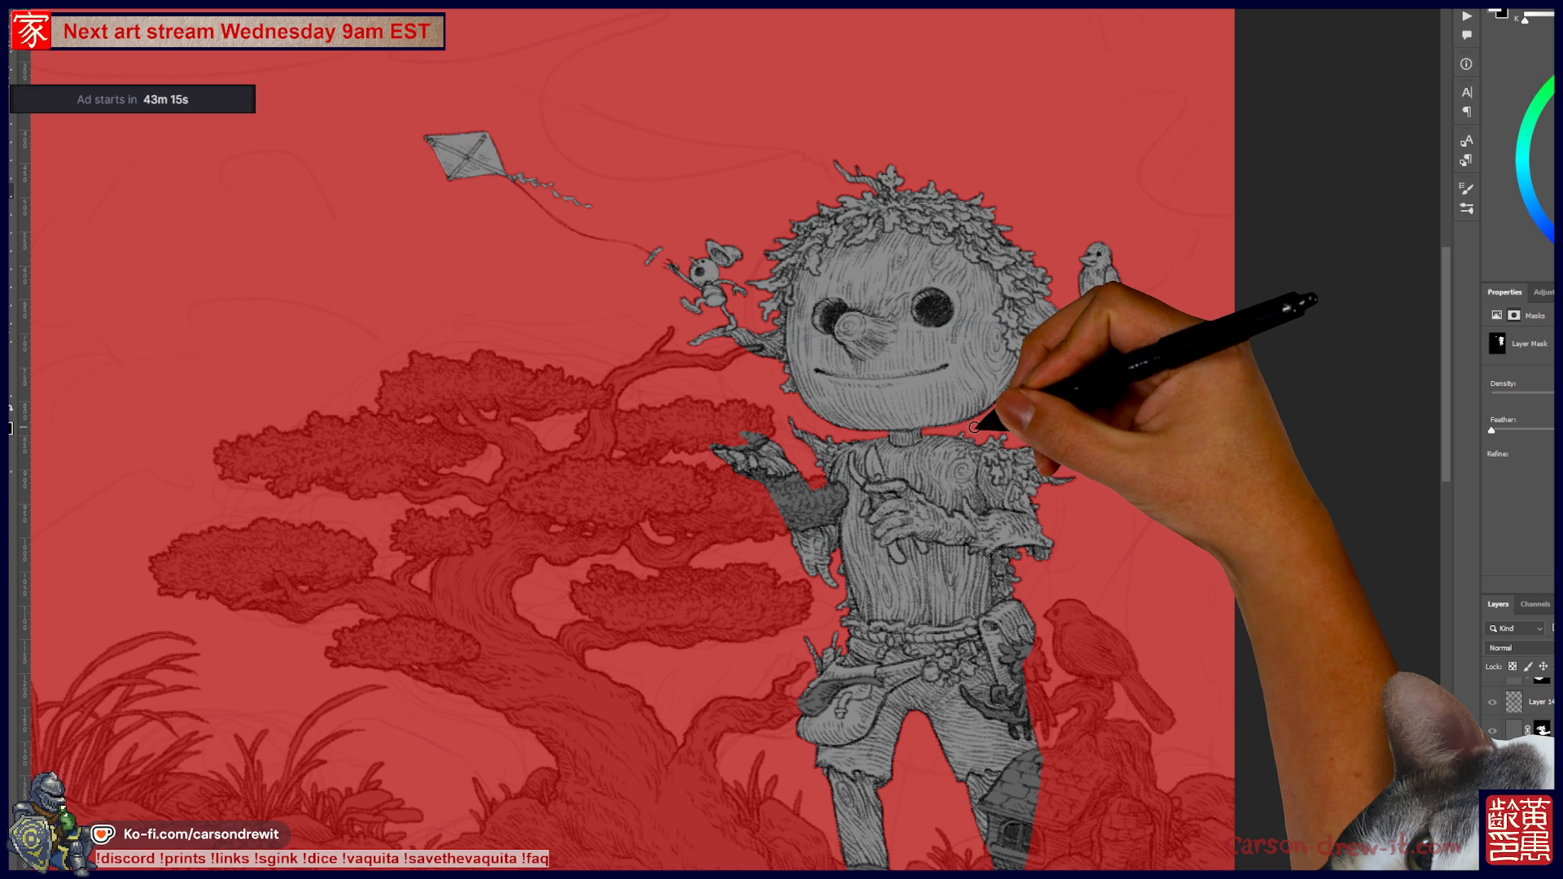
scroll(823, 391, "up", 3)
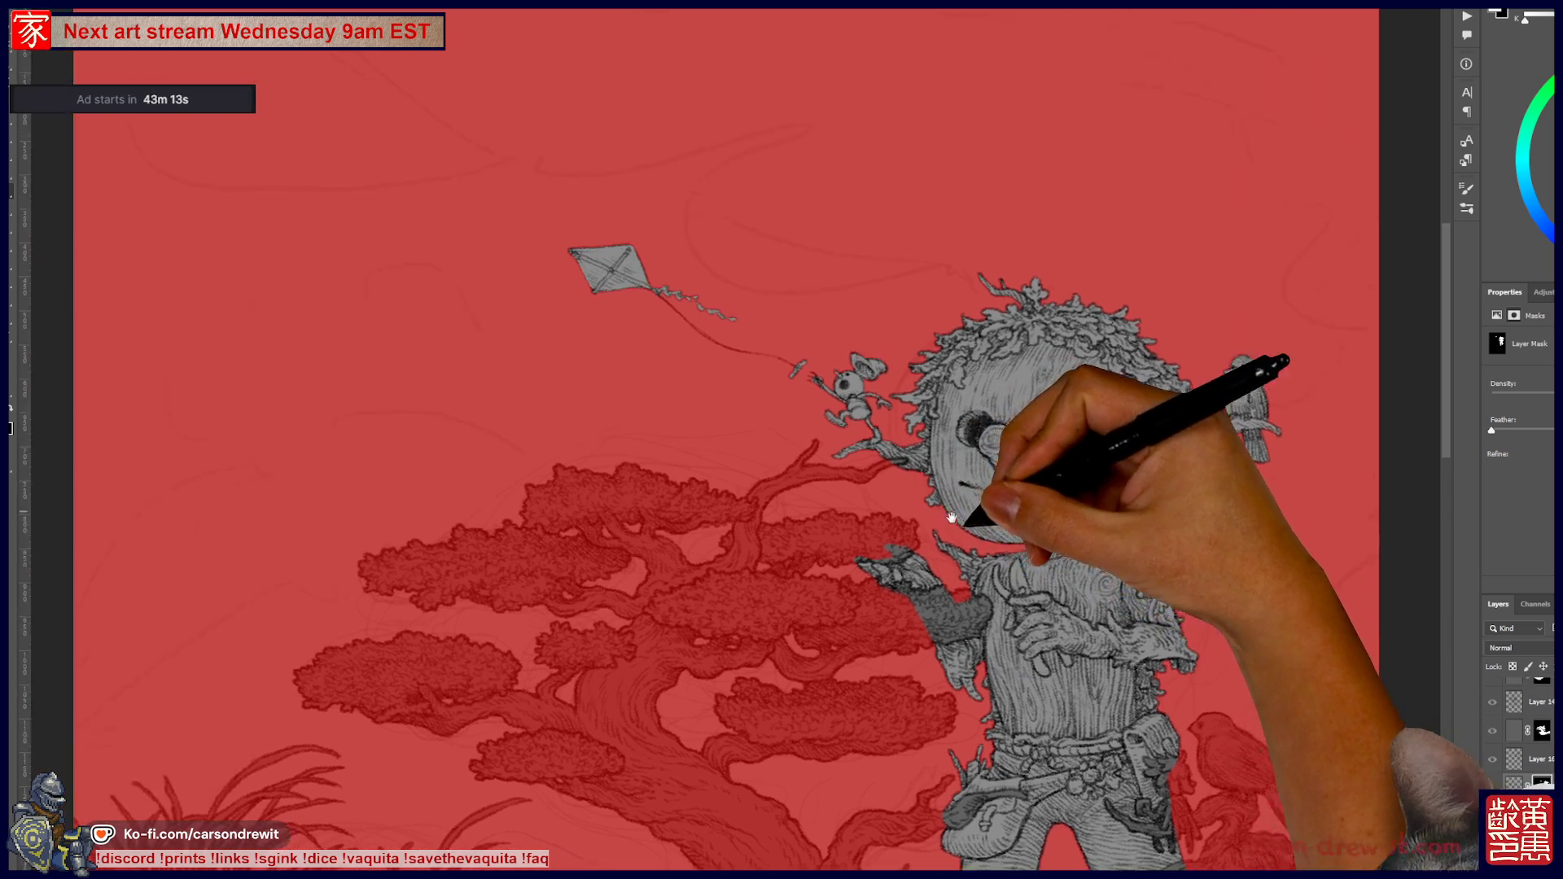
scroll(691, 332, "up", 3)
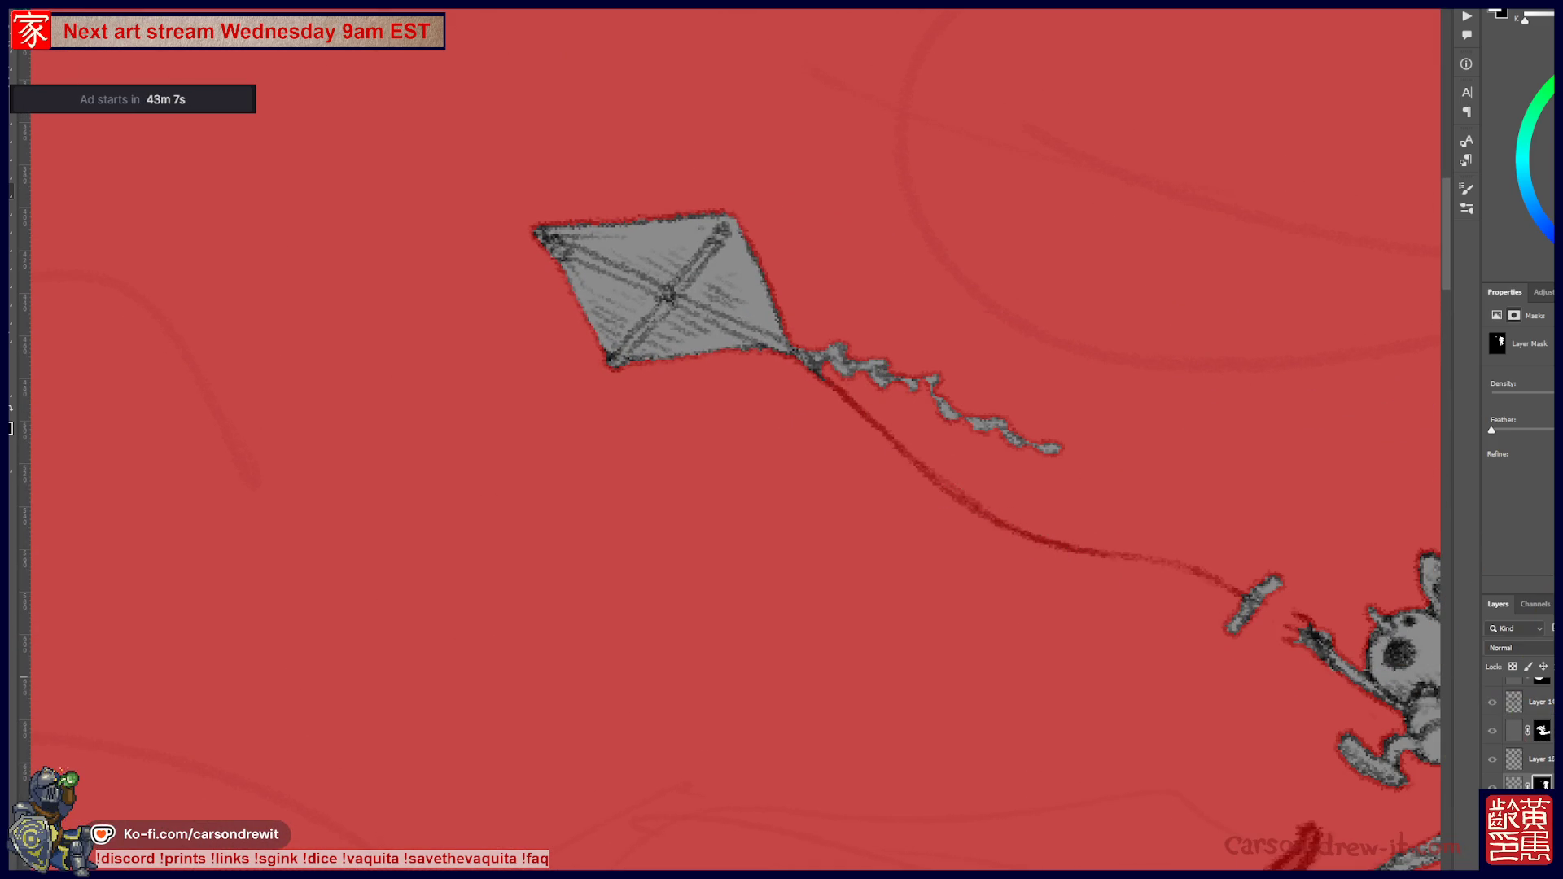
left_click(1513, 759)
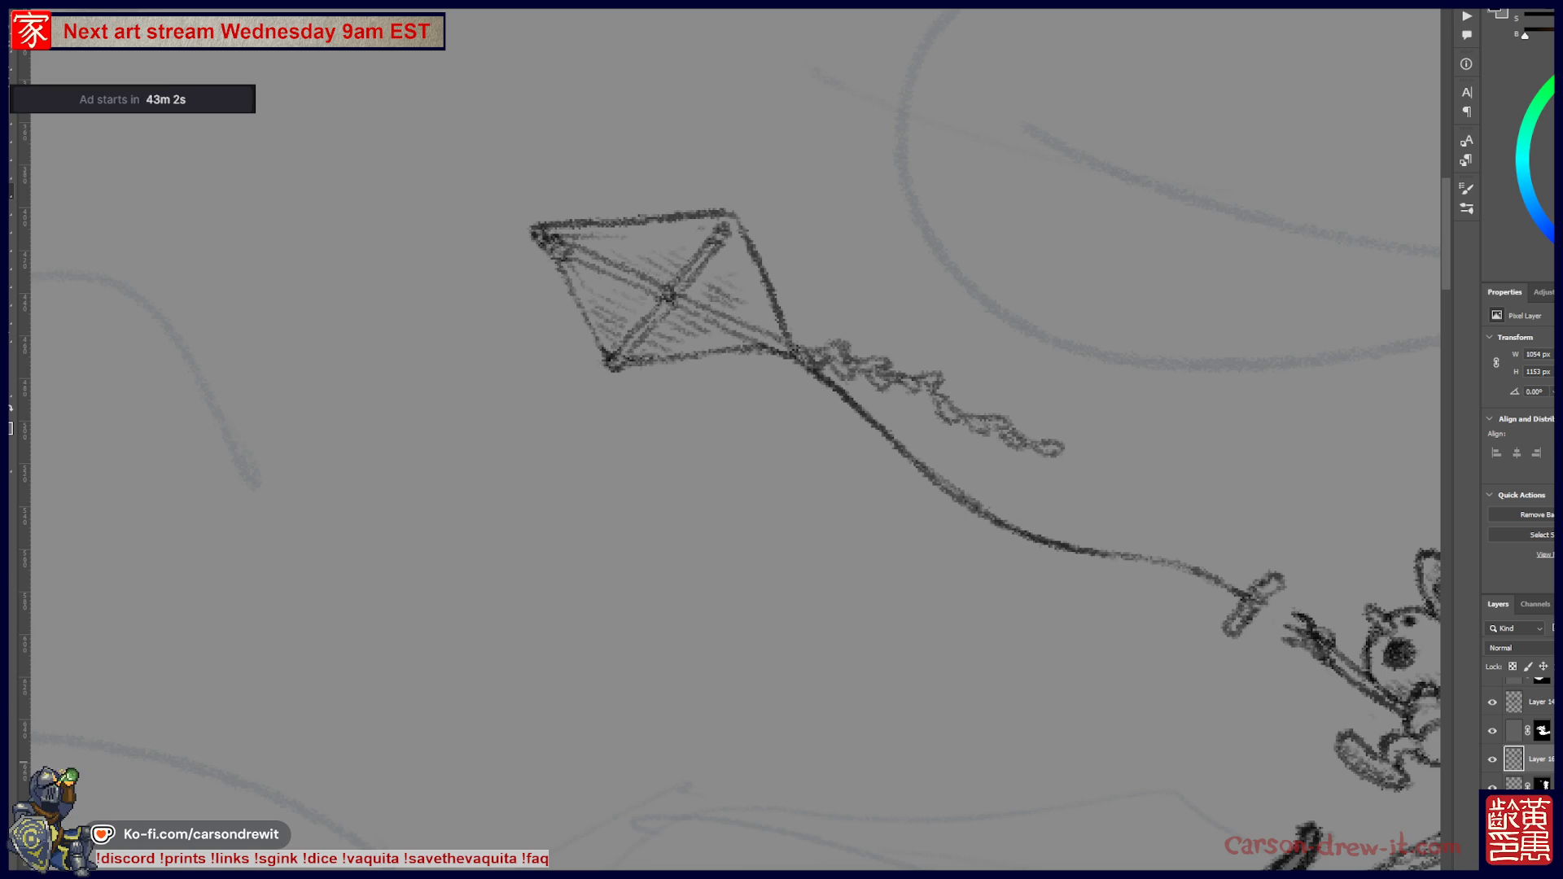
- Duplicate the kite layer (Layer 16) to darken the kite linework
key("0")
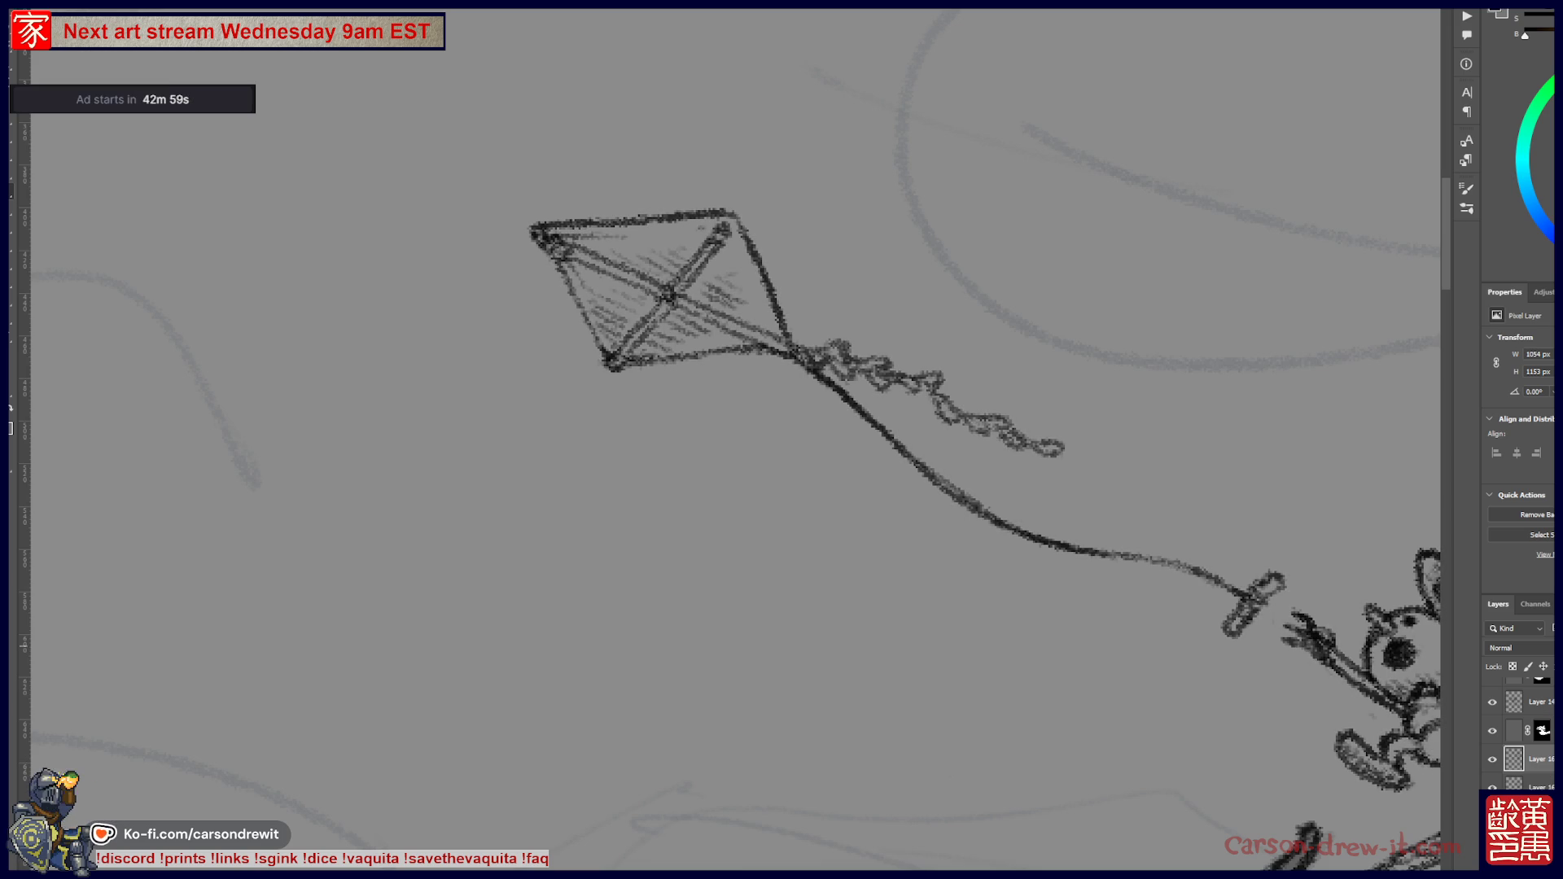
scroll(1024, 686, "down", 4)
scroll(1025, 687, "down", 2)
left_click_drag(1082, 681, 810, 387)
- Select the masked layer, frame the full scene, then select Layer 14
left_click(1531, 730)
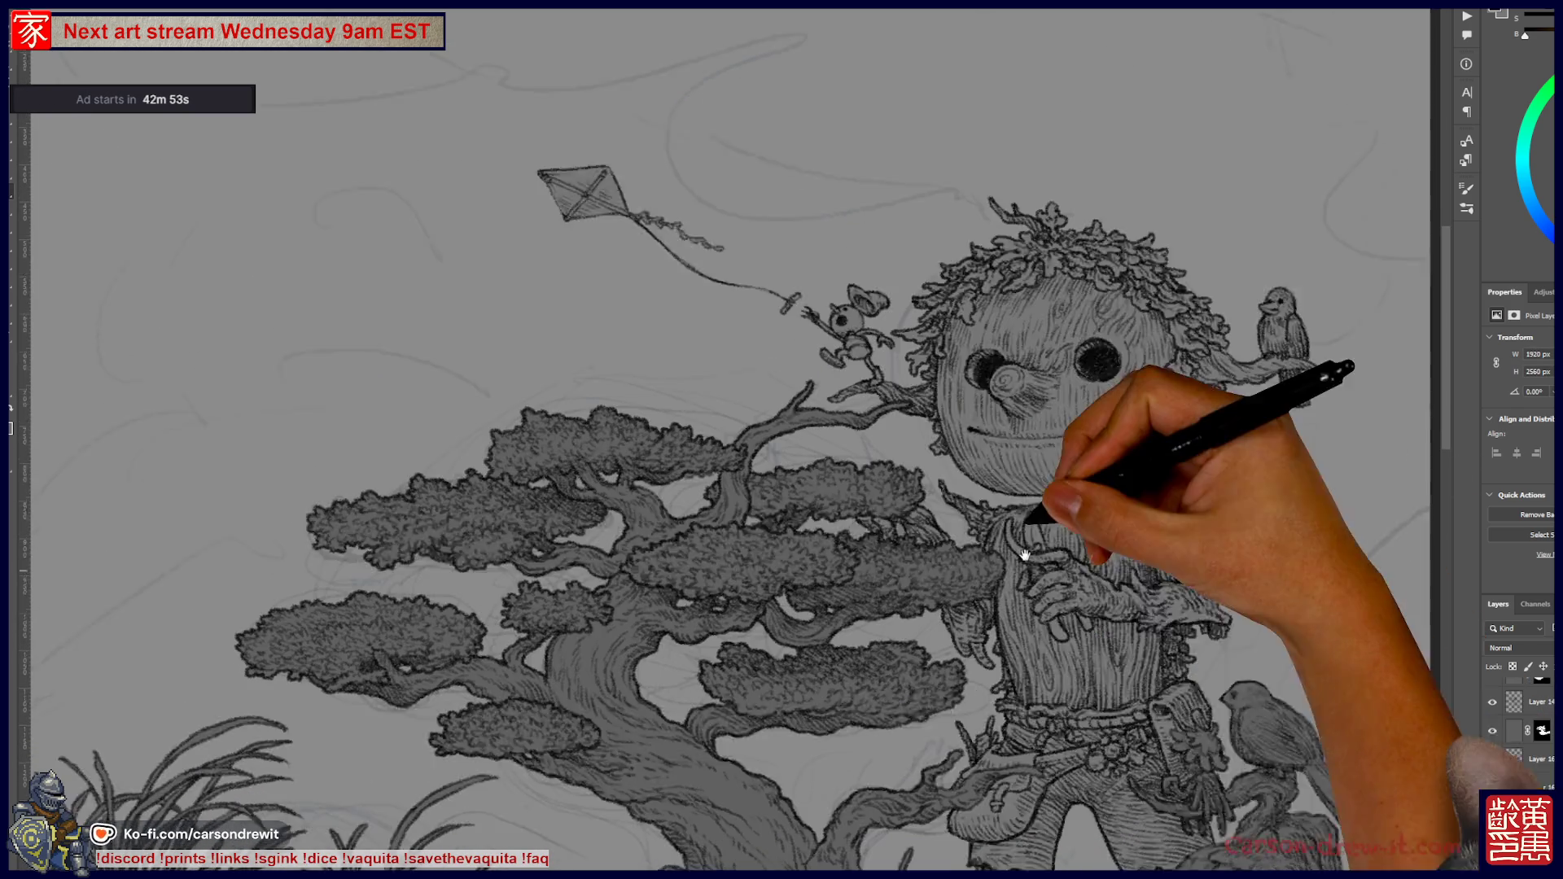
scroll(909, 511, "down", 5)
mouse_move(910, 510)
left_mouse_down()
mouse_move(936, 559)
mouse_move(915, 593)
mouse_move(906, 498)
left_mouse_up()
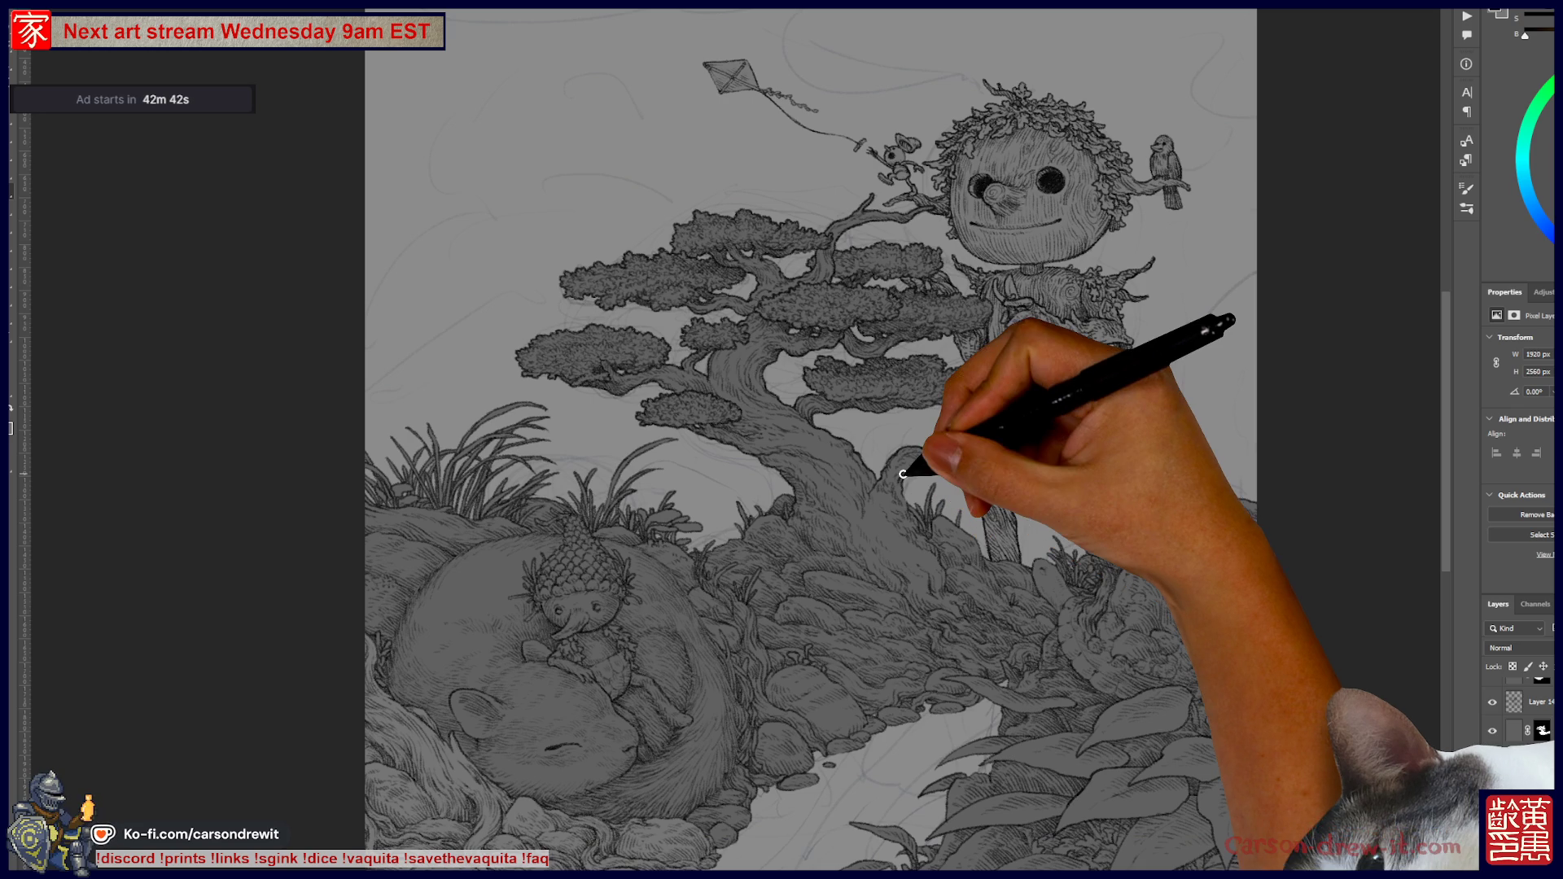
scroll(1042, 438, "up", 3)
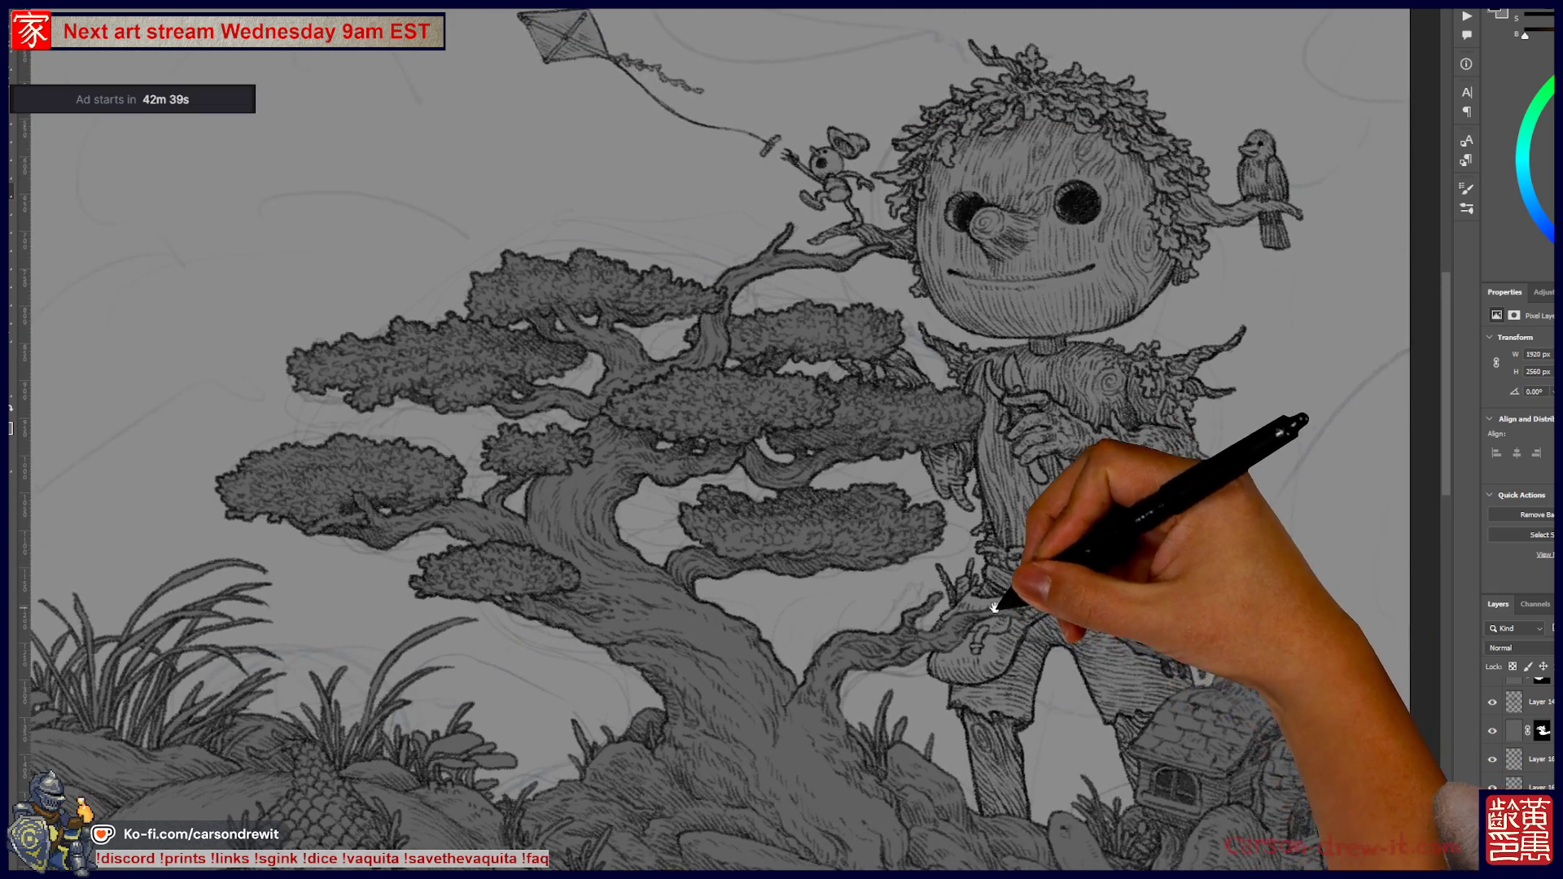
scroll(872, 559, "down", 3)
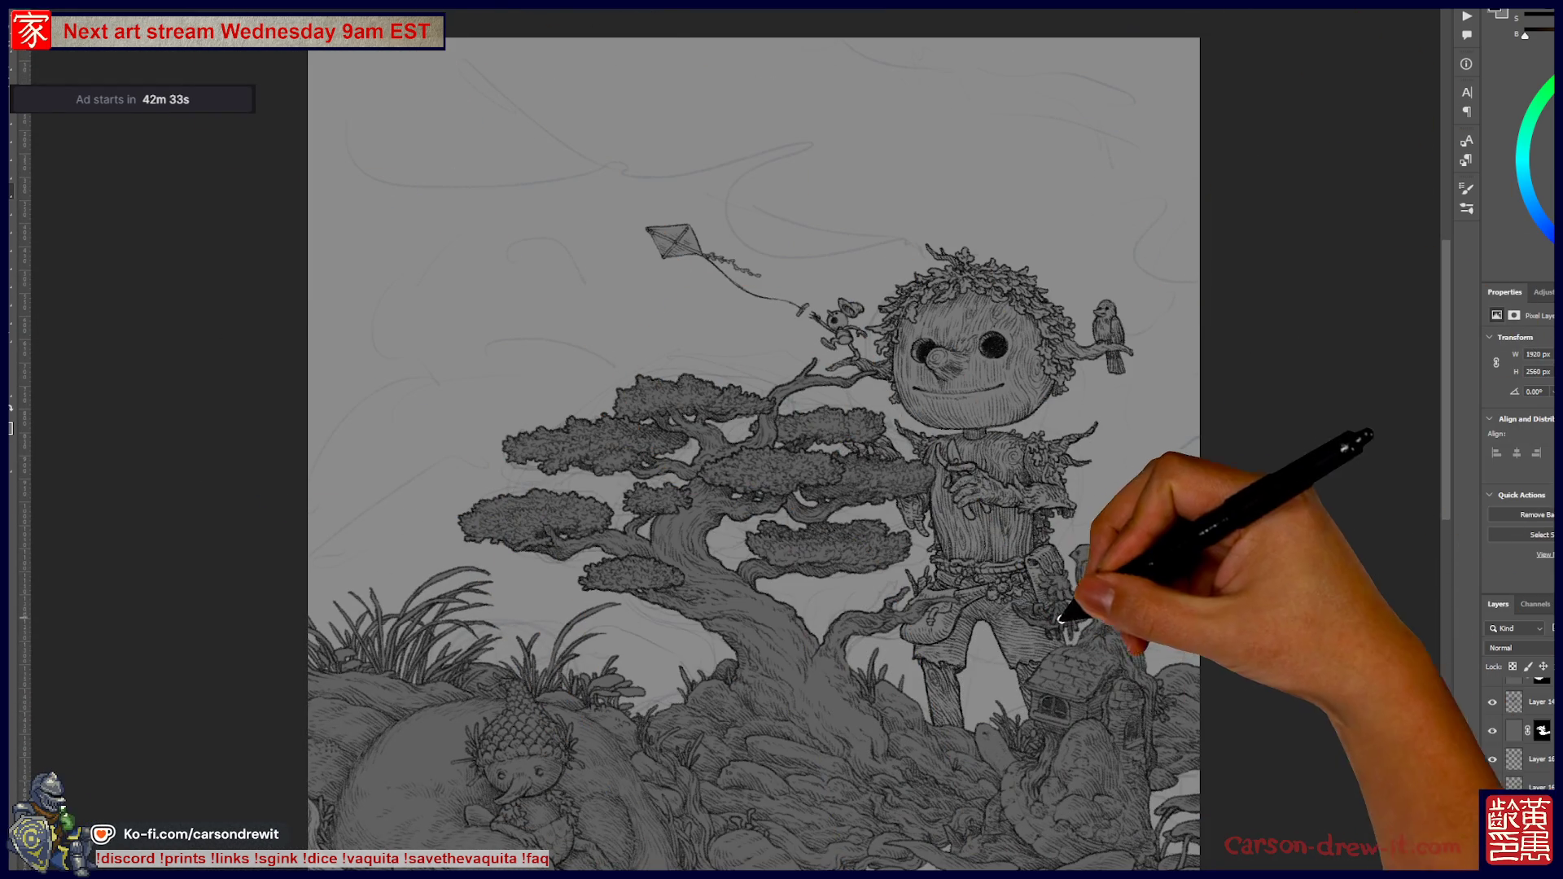
scroll(1030, 635, "up", 4)
scroll(1033, 630, "down", 5)
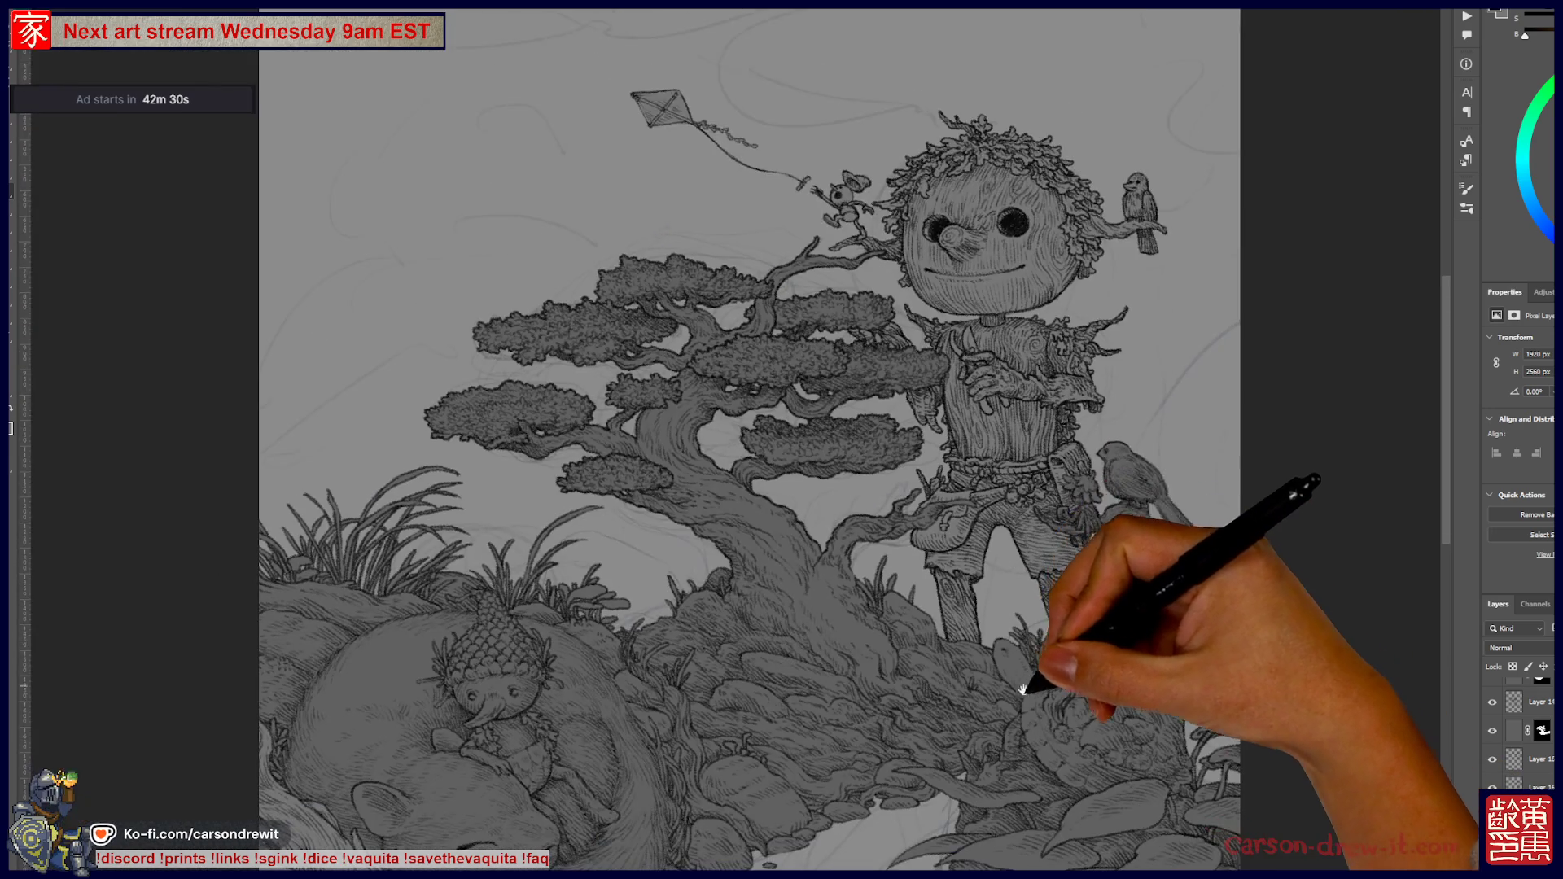
left_click_drag(1024, 690, 1088, 612)
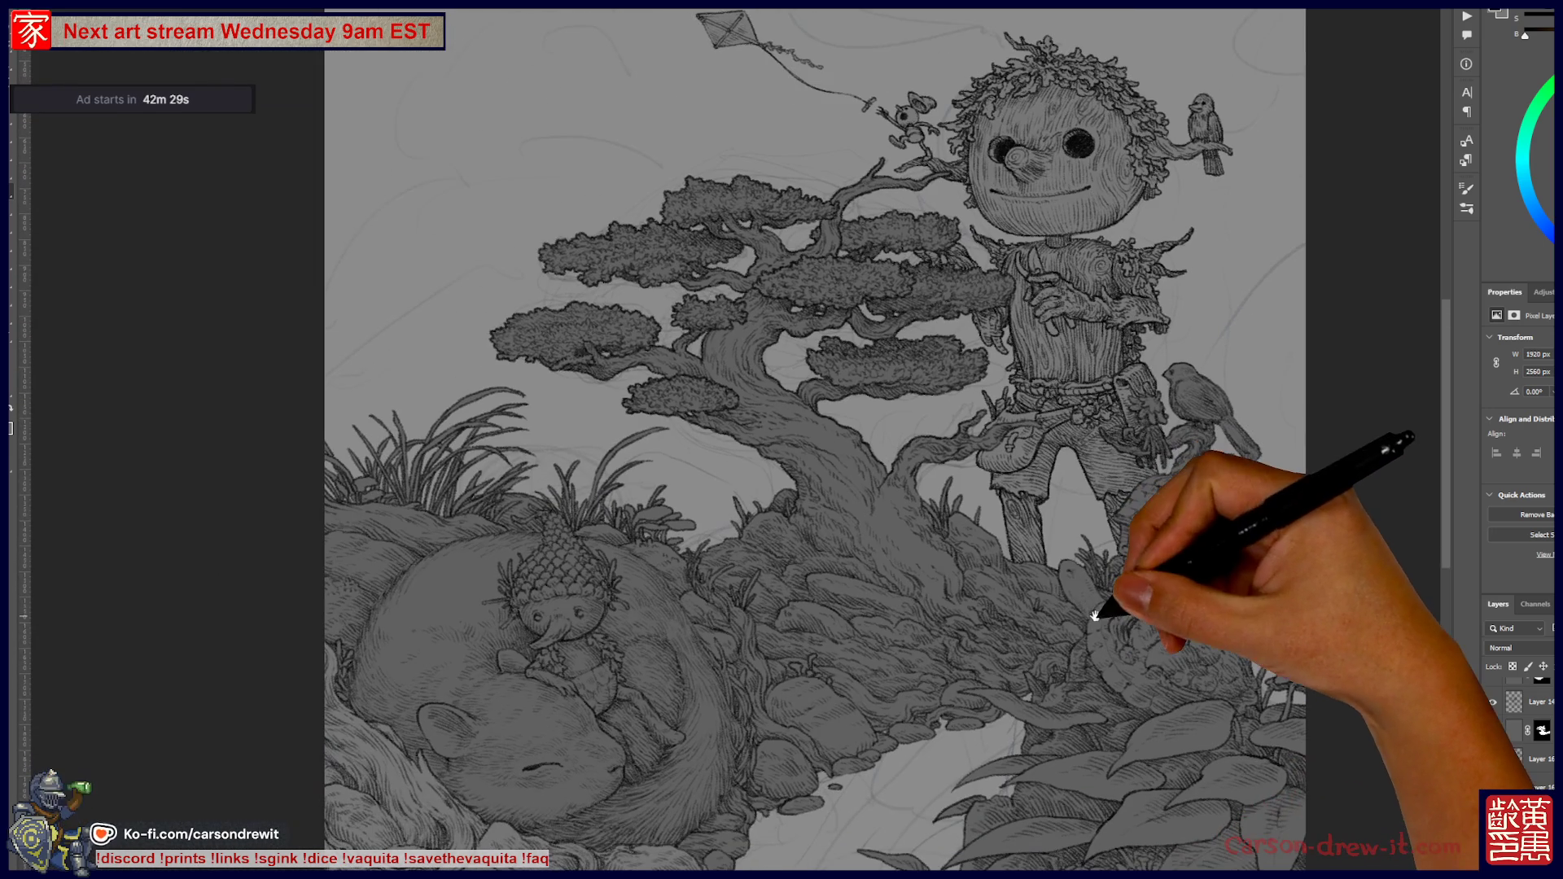
left_click(1535, 731)
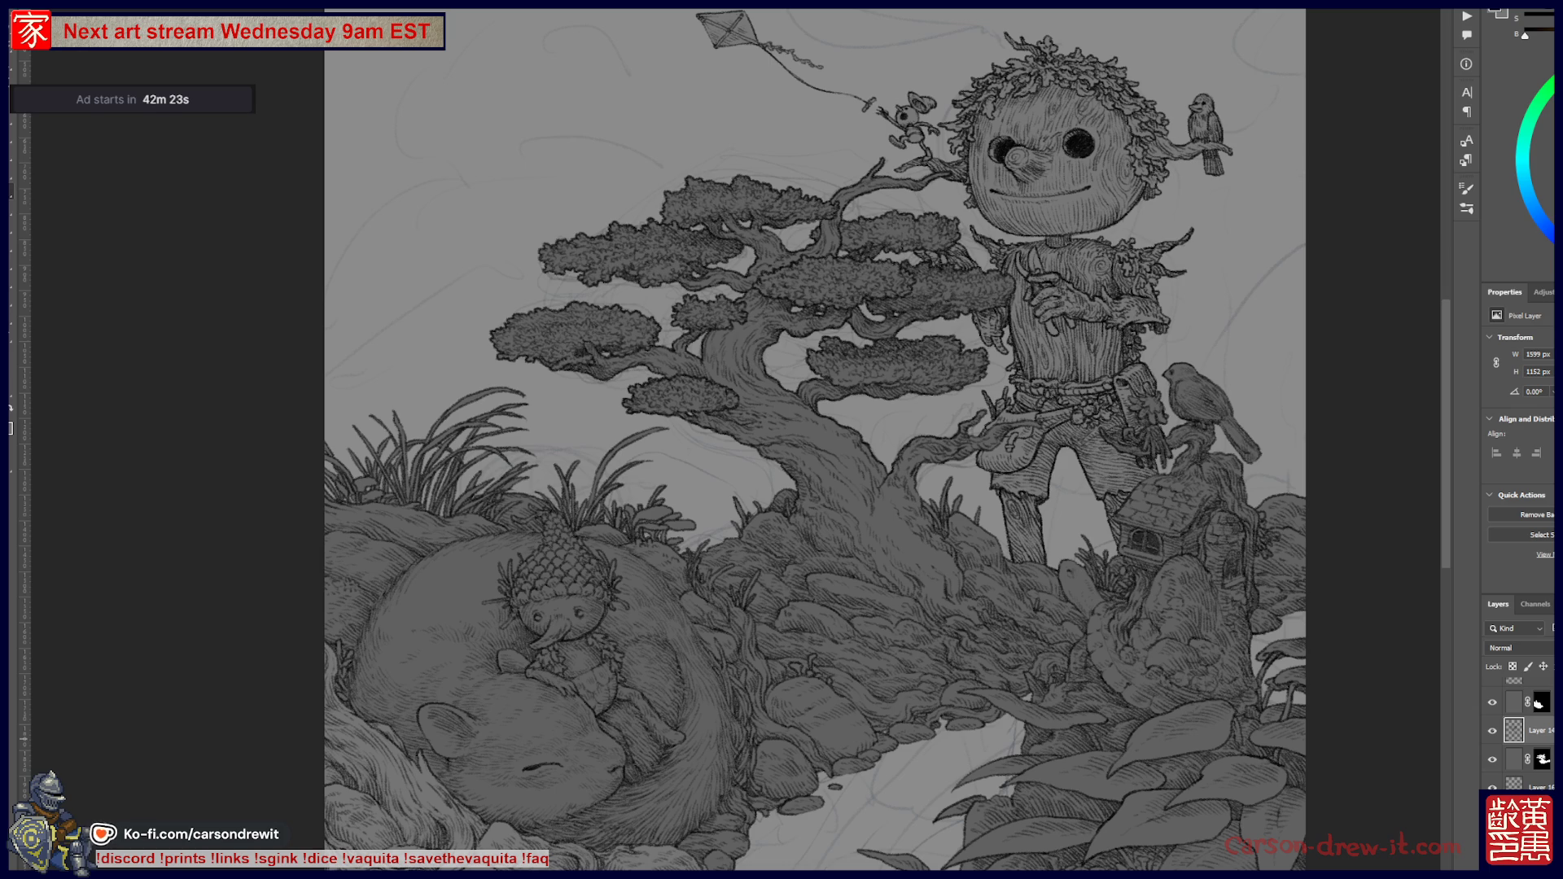
- Duplicate Layer 14 and Layer 10 to darken the tree and creature linework
key("ctrl+j")
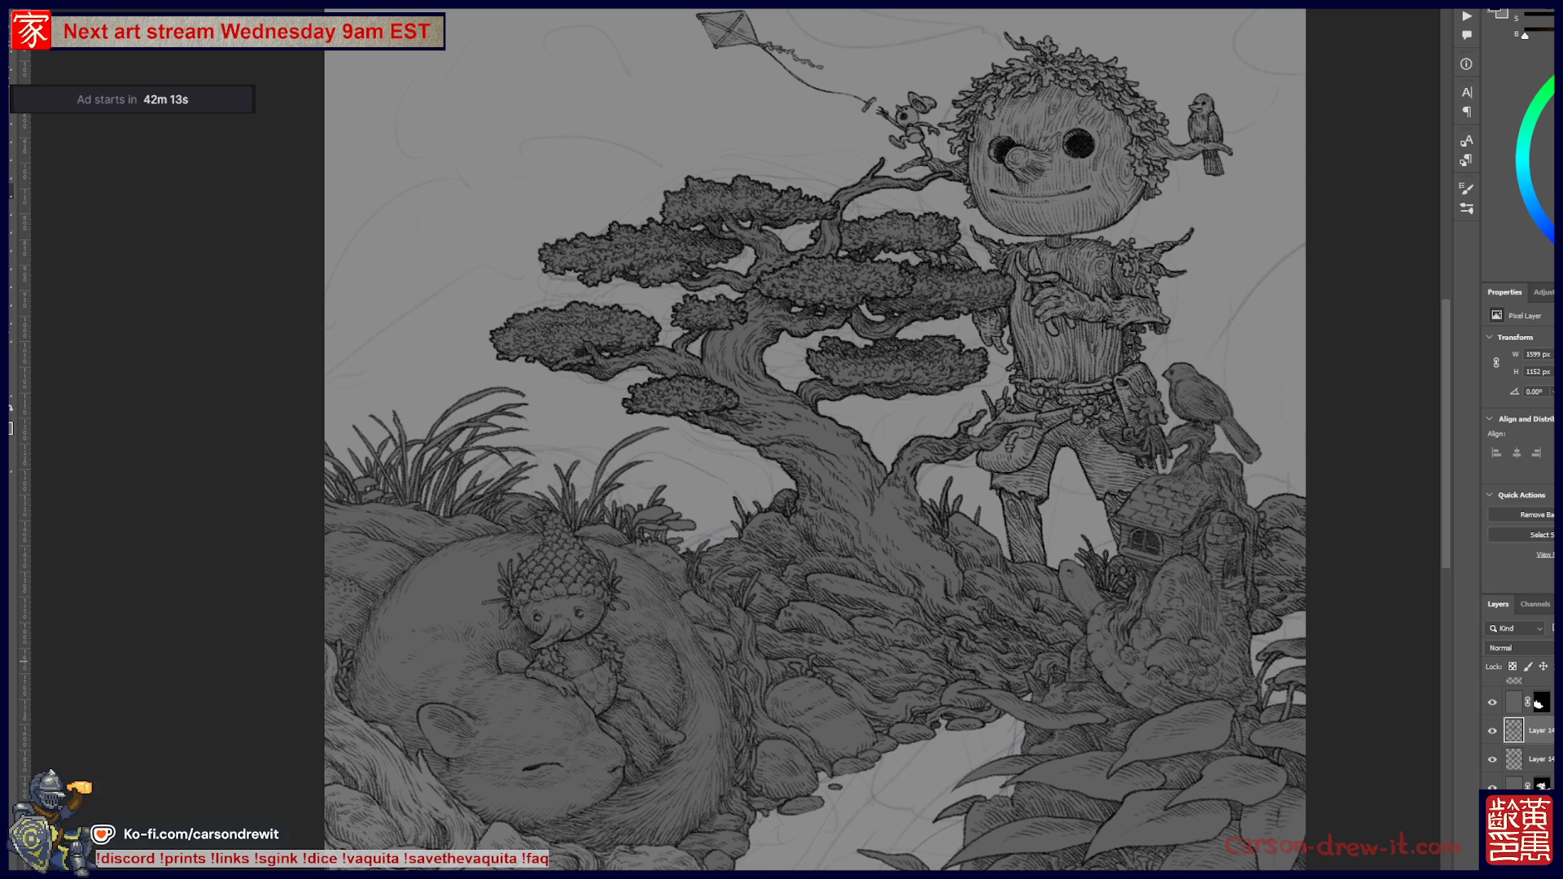
left_click(1537, 730)
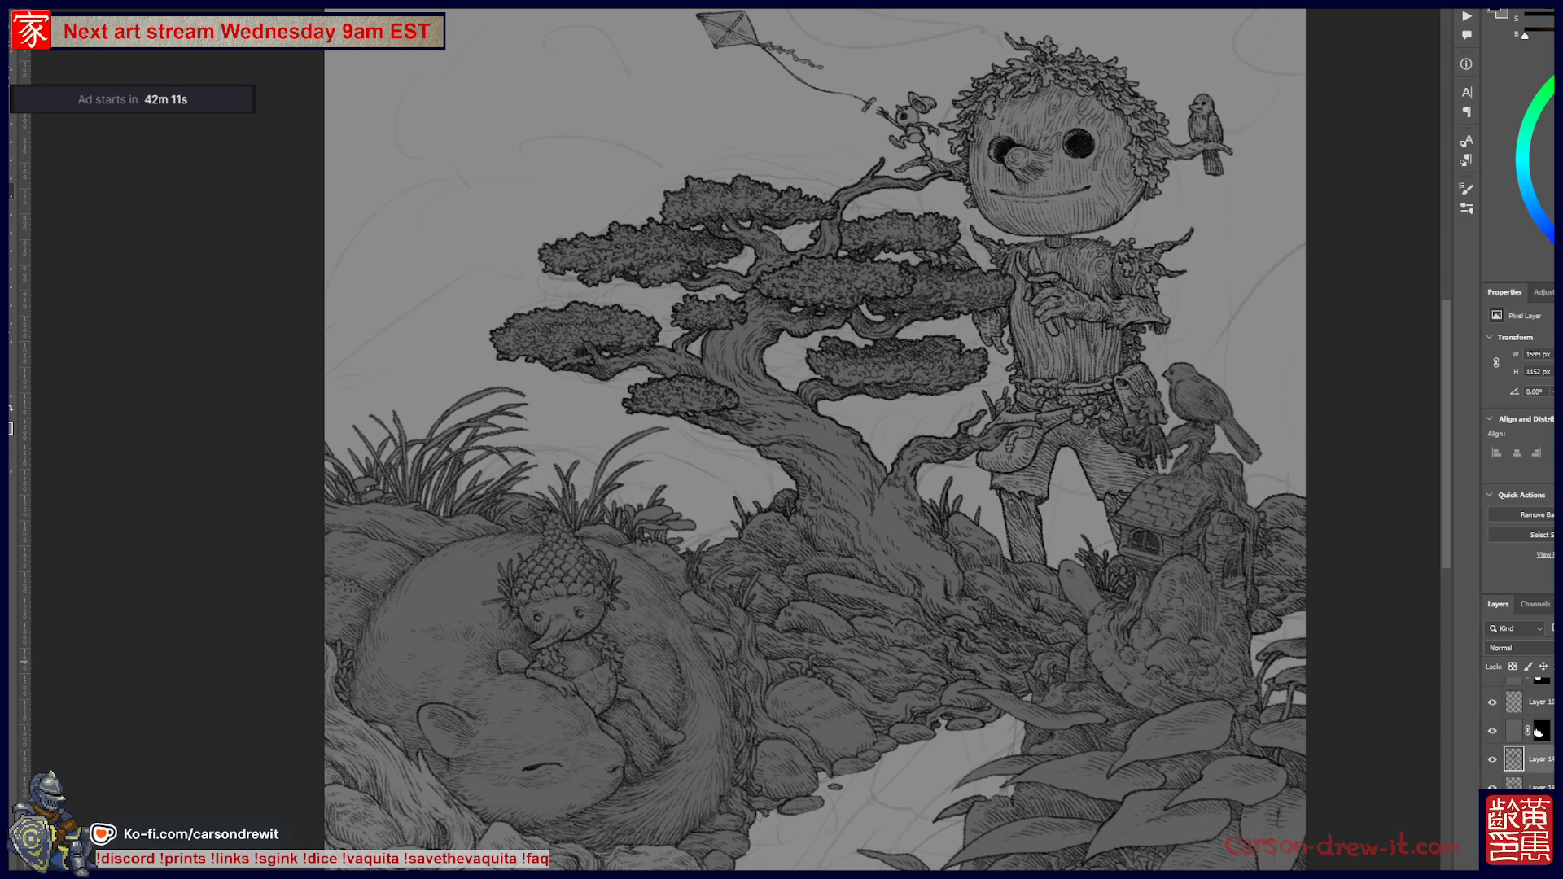
key("ctrl+j")
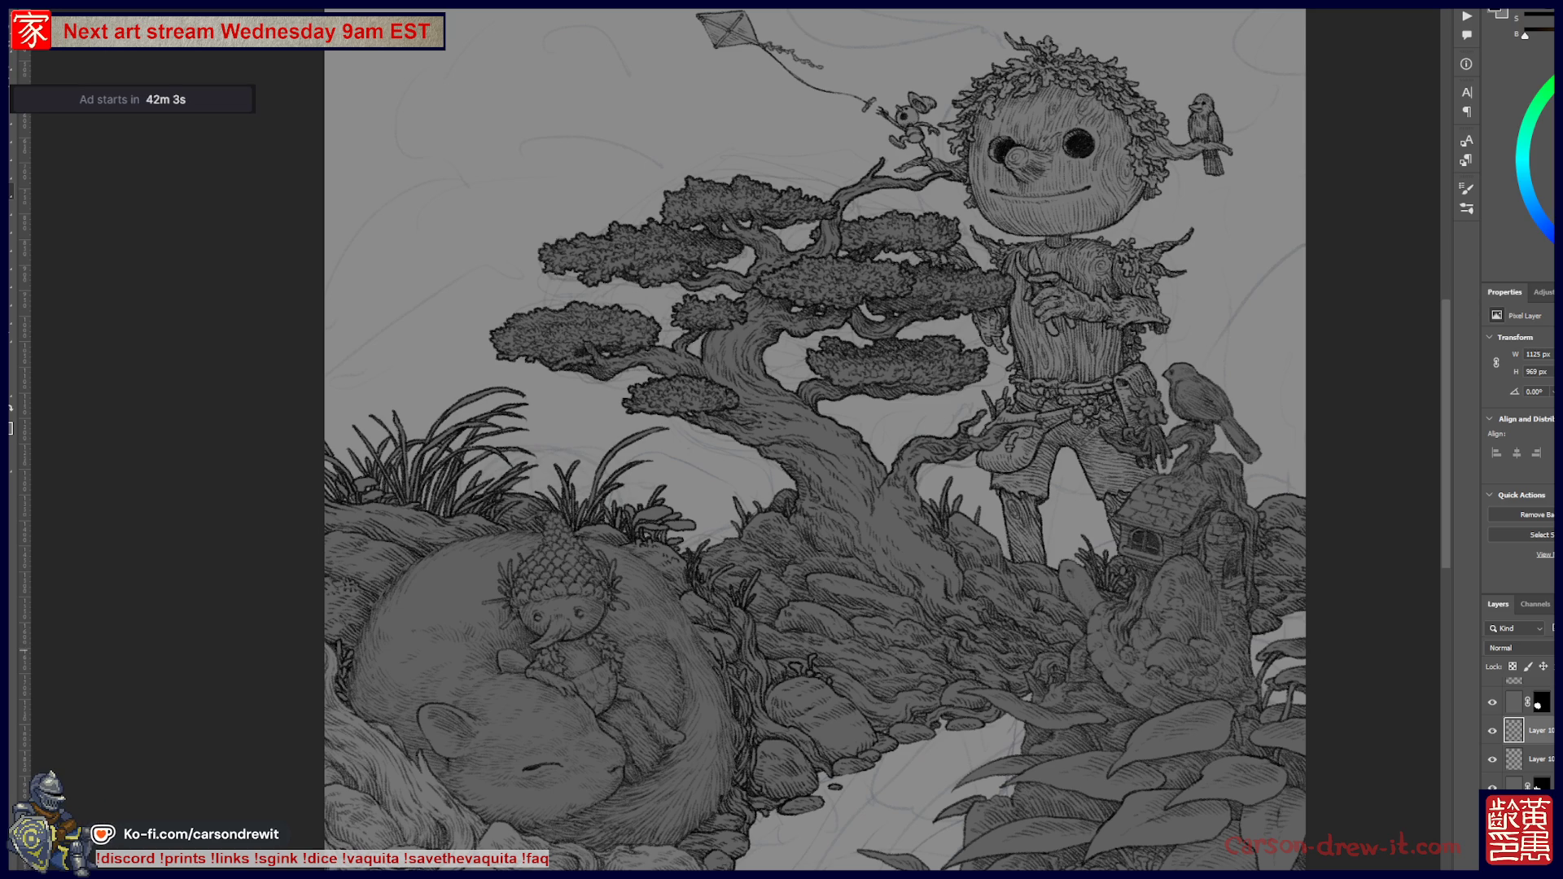
- Check Layer 10's contents and set the layer below to 100% opacity
left_click(1493, 731)
left_click(1492, 731)
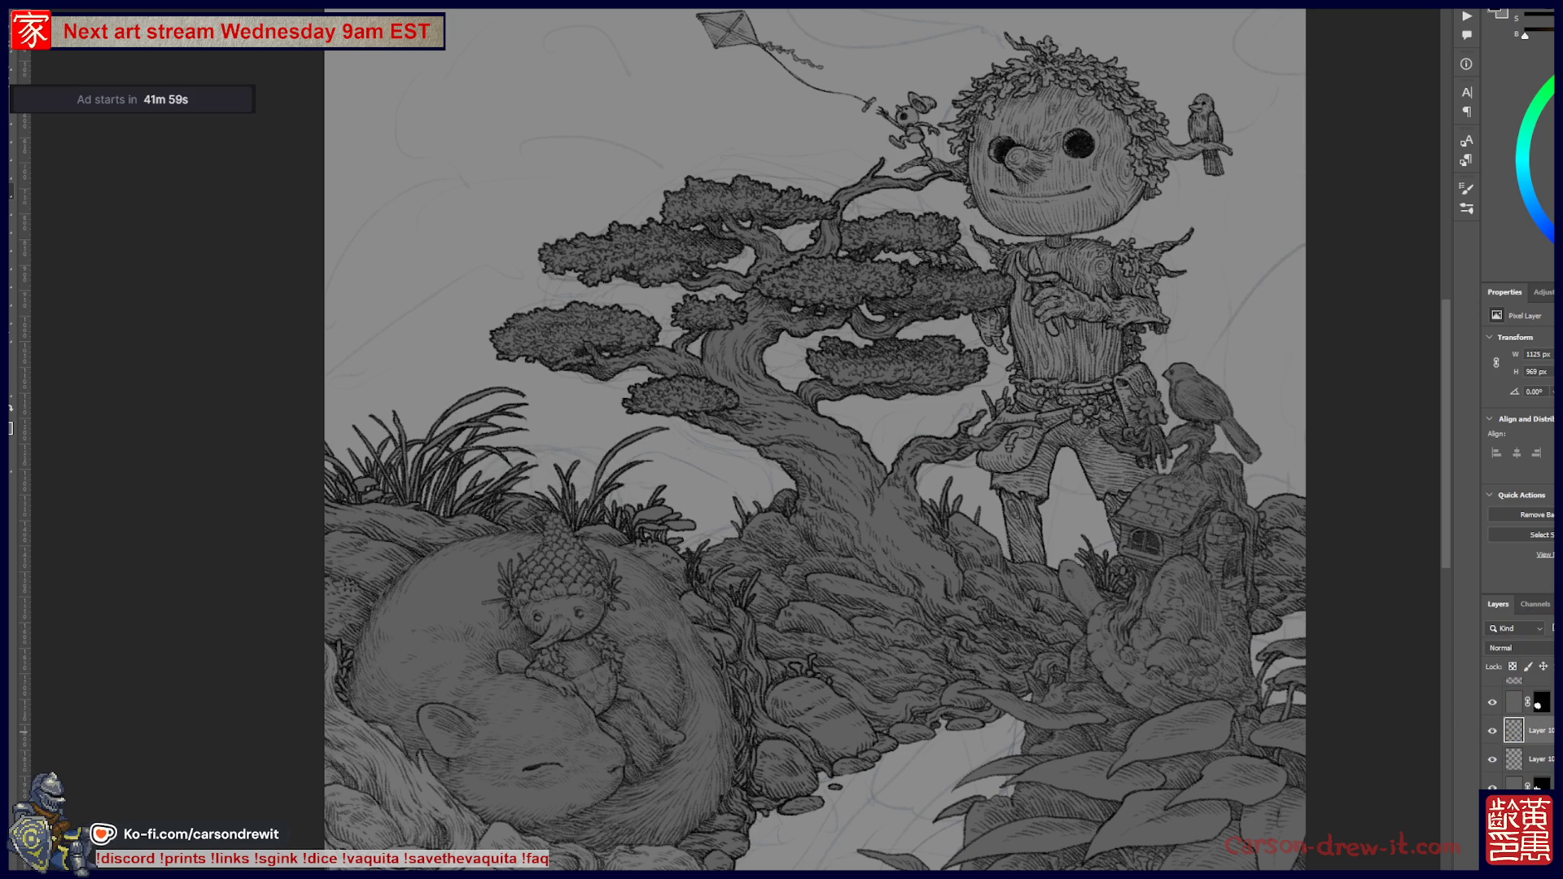
left_click(1514, 759)
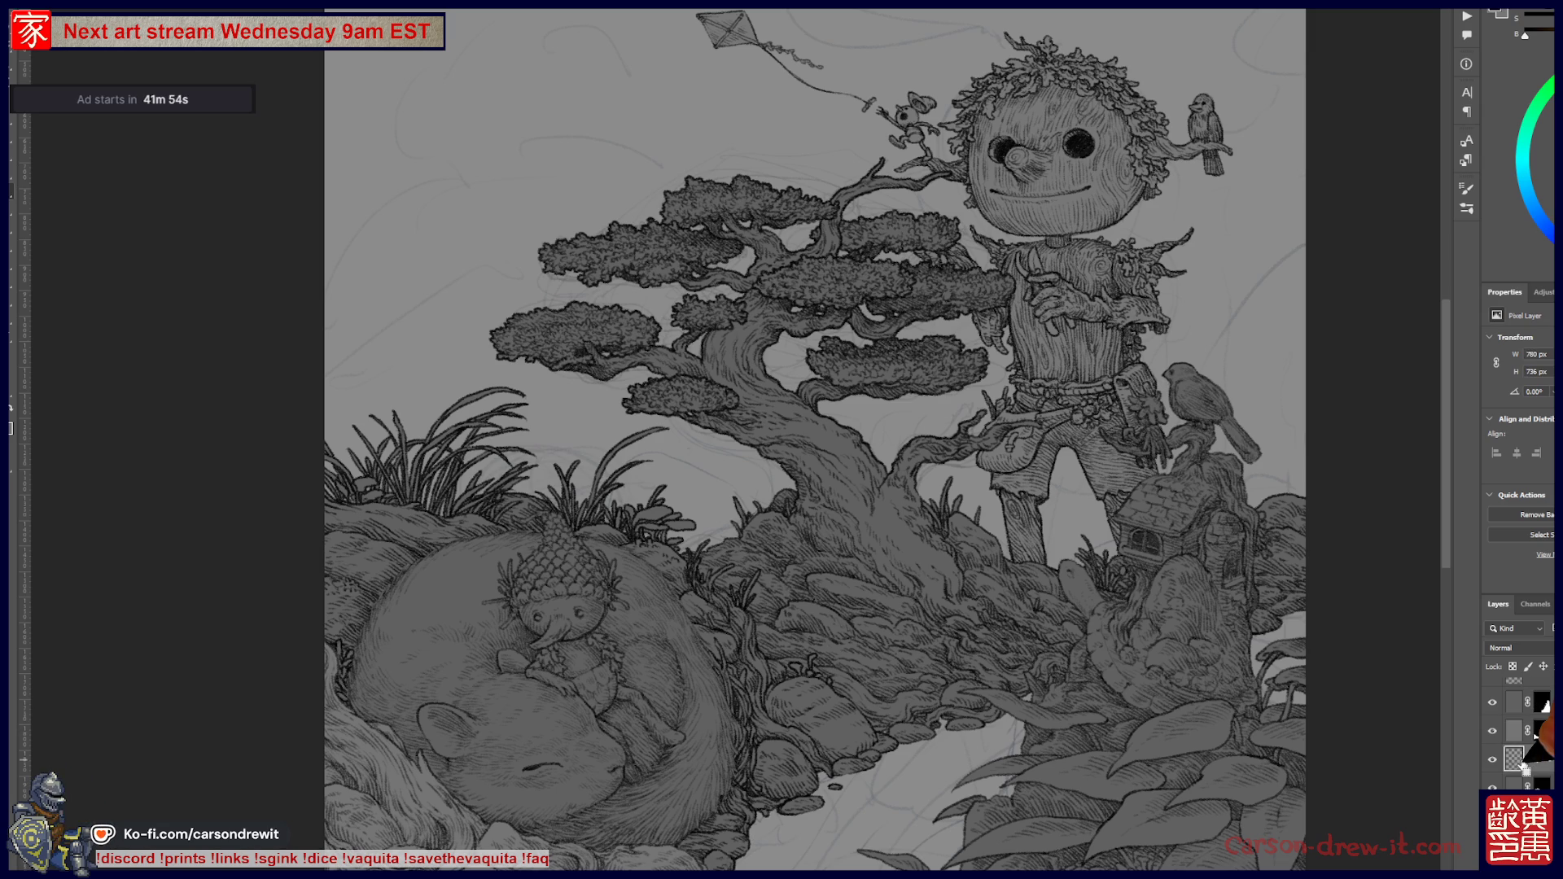
key("0")
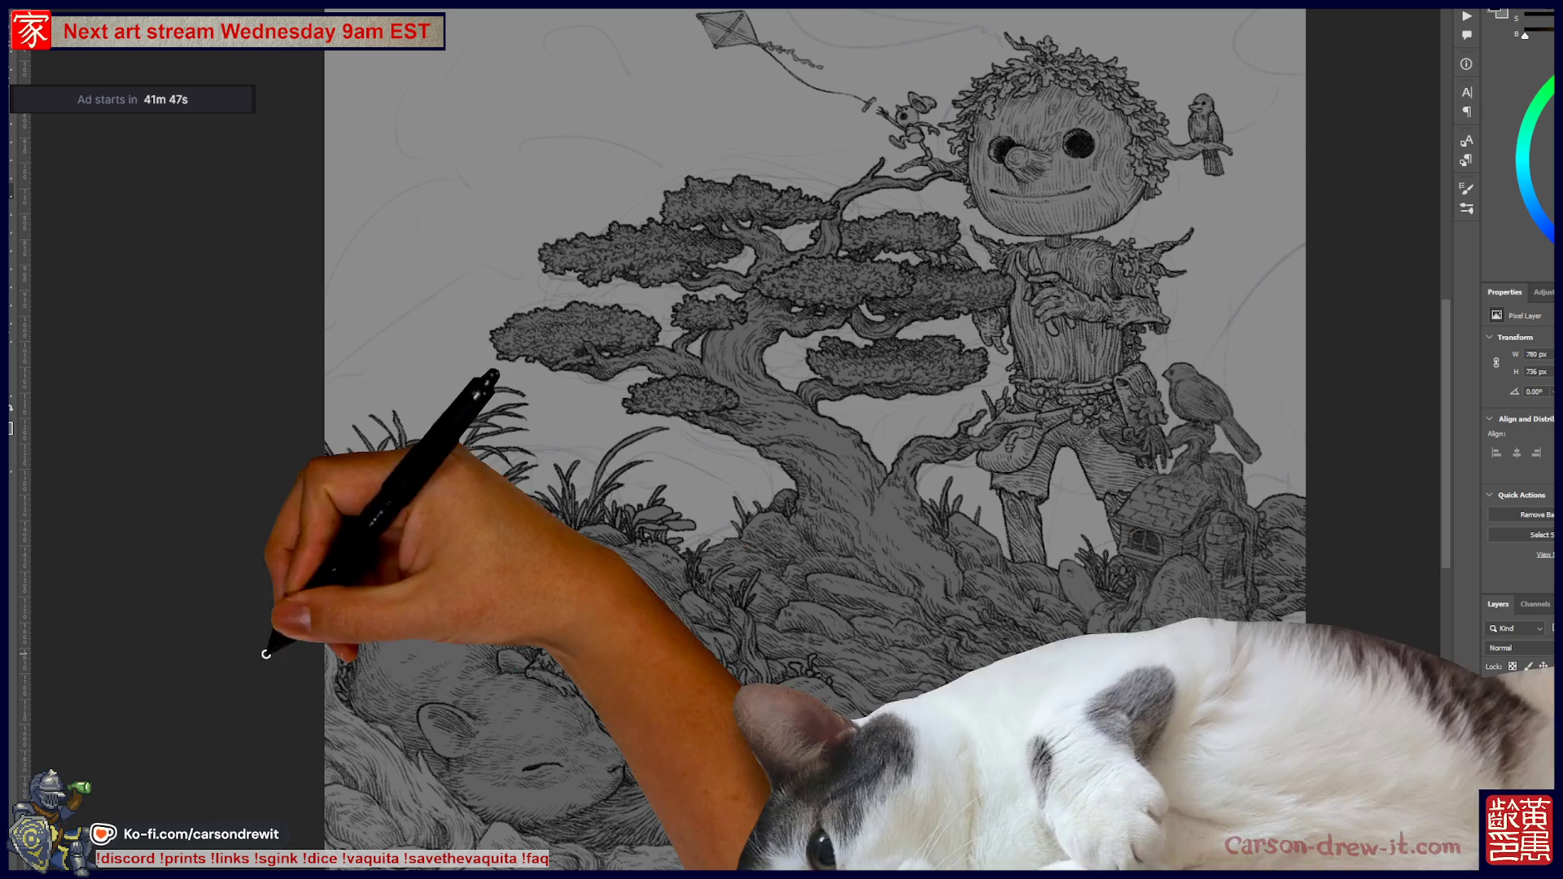
left_click_drag(604, 708, 799, 546)
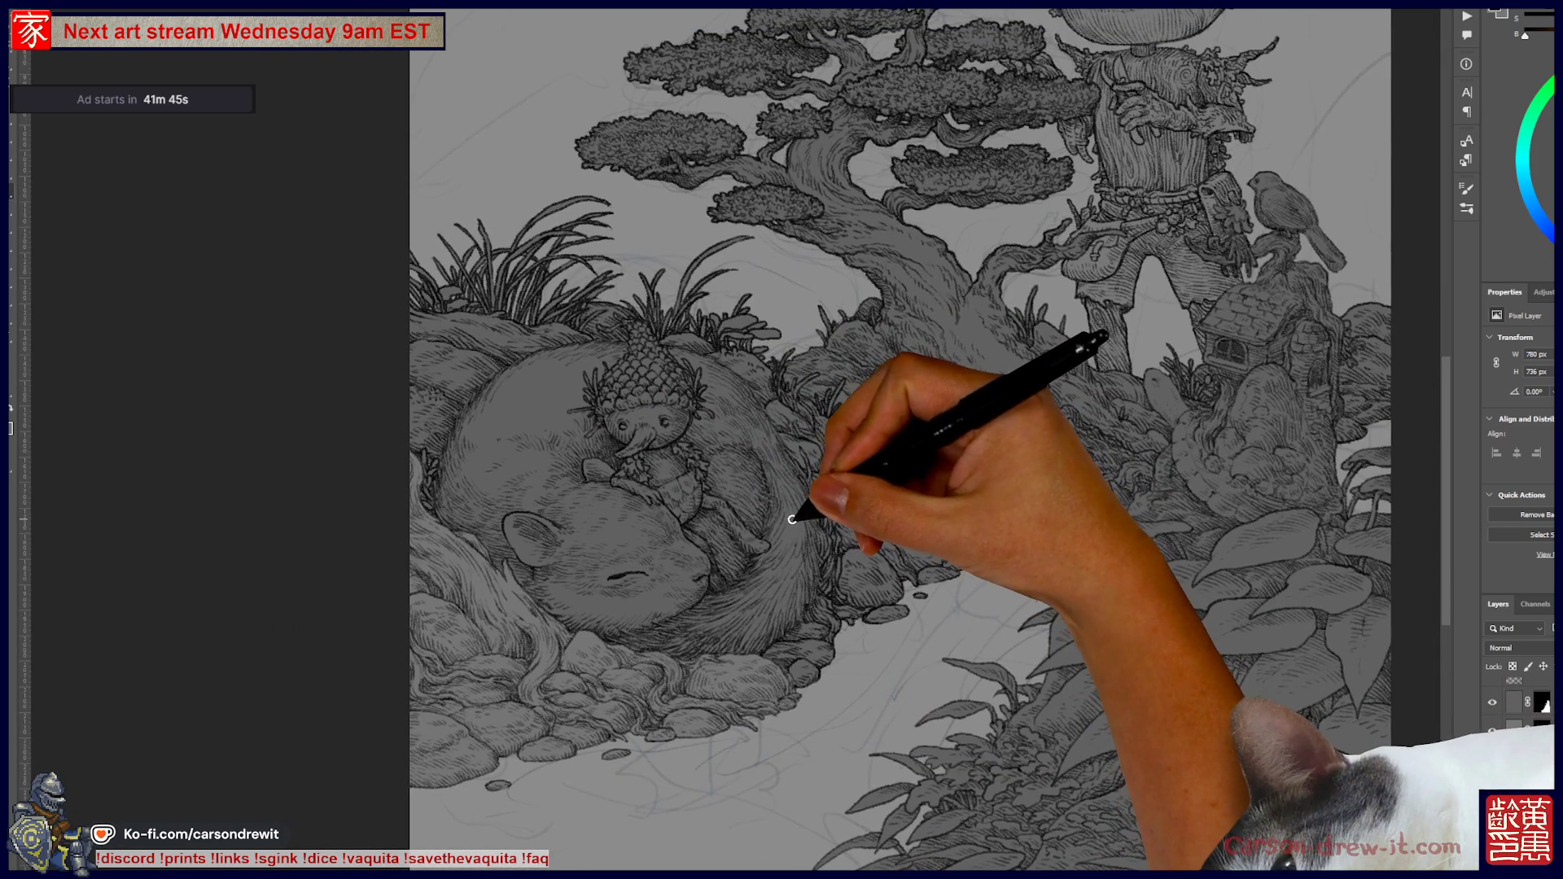
- Toggle visibility of Layer 12 and the top layer to identify their contents
scroll(814, 525, "down", 3)
scroll(822, 550, "up", 2)
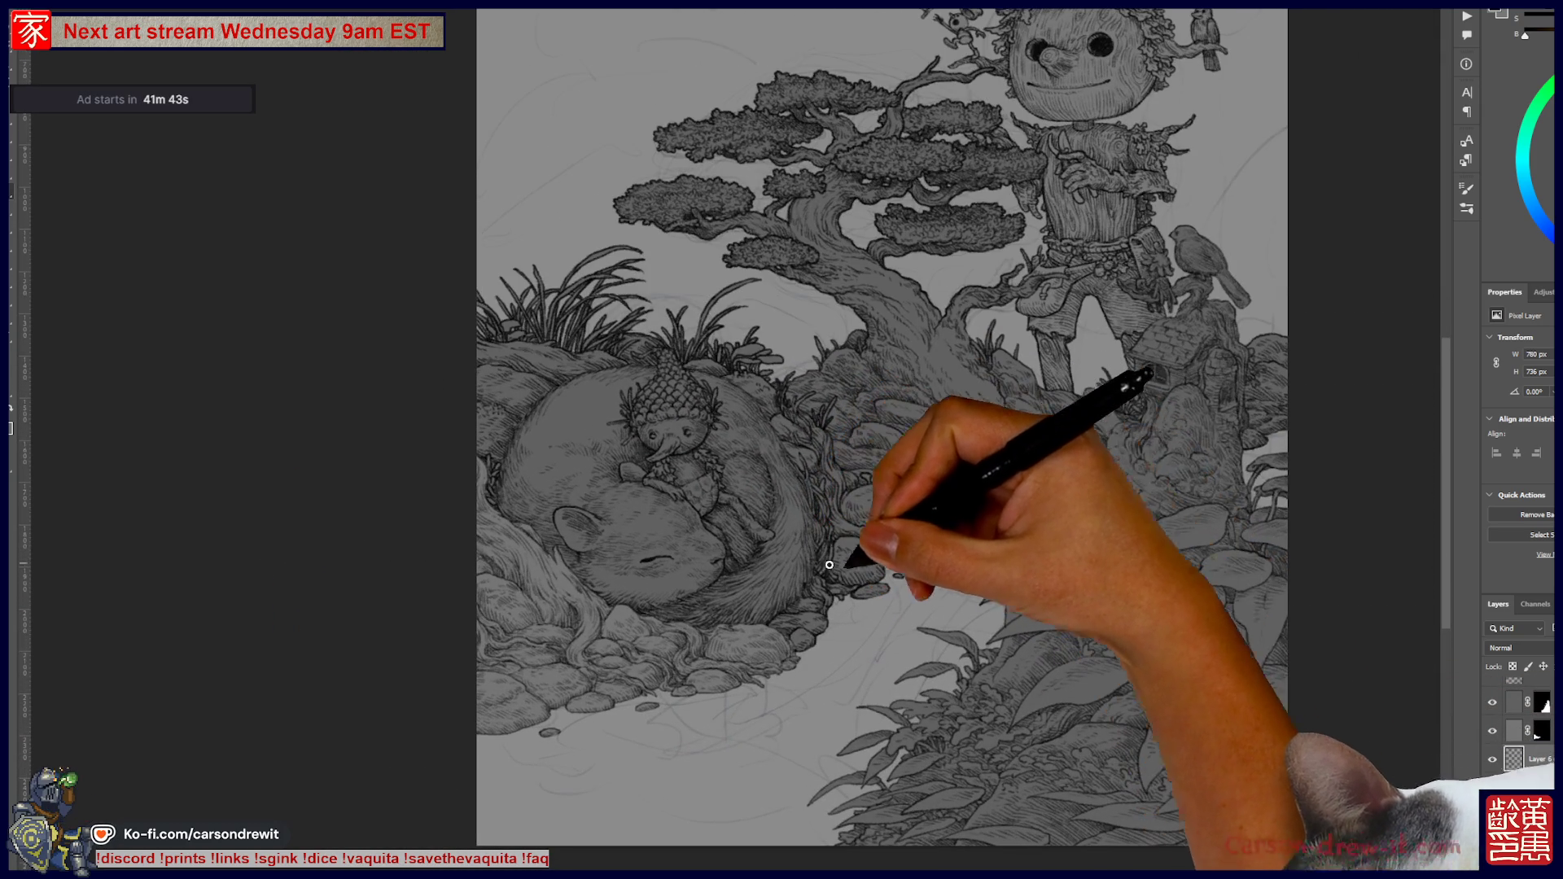
mouse_move(1011, 575)
left_mouse_down()
mouse_move(1001, 645)
mouse_move(1018, 528)
left_mouse_up()
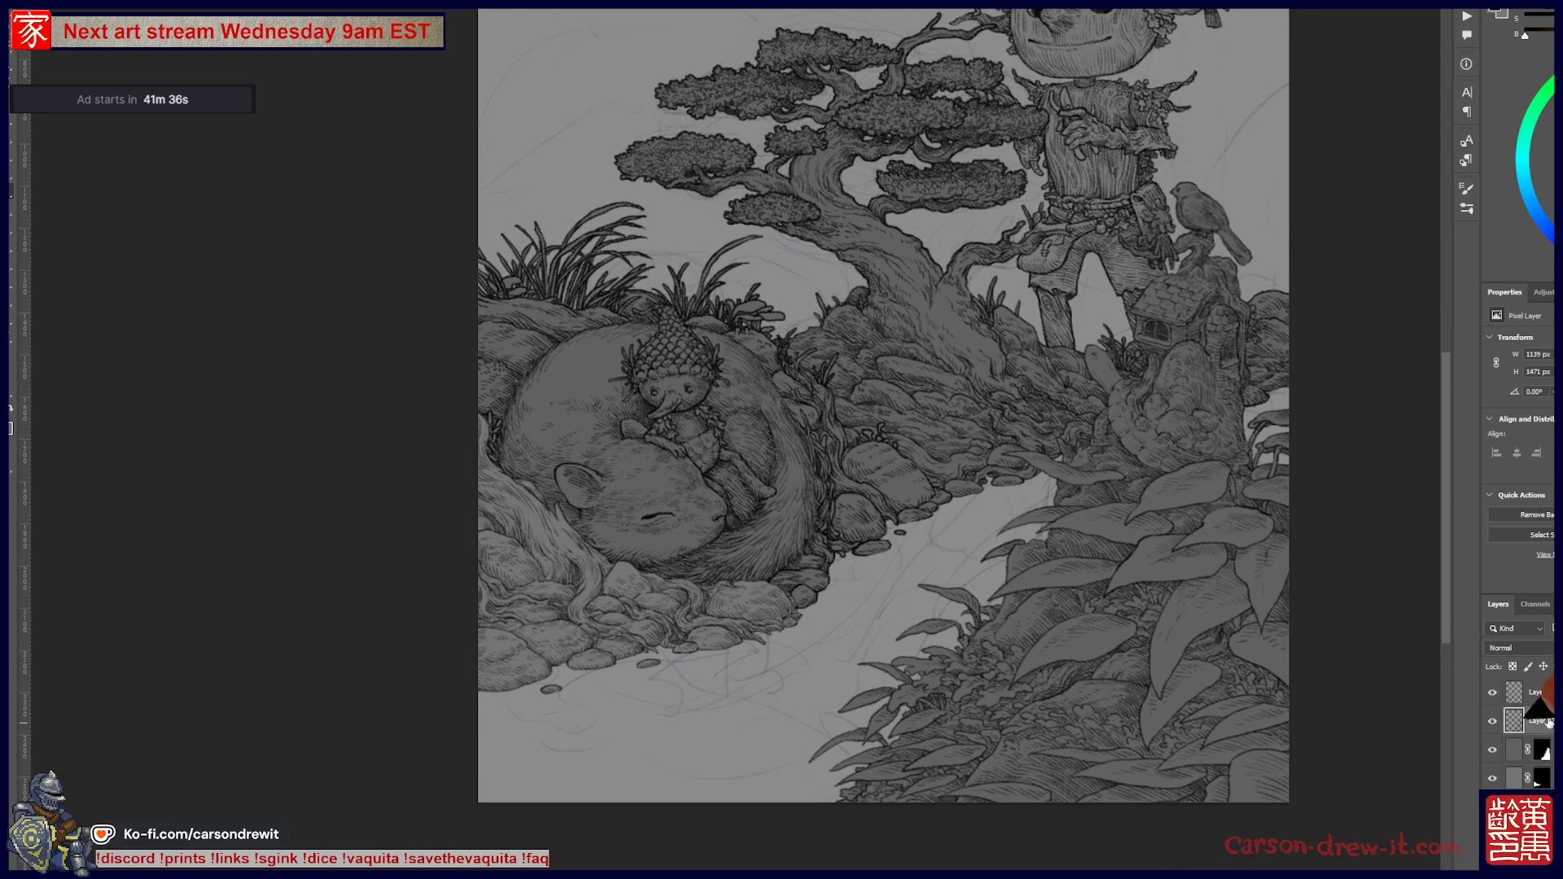
left_click(1492, 722)
left_click(1492, 721)
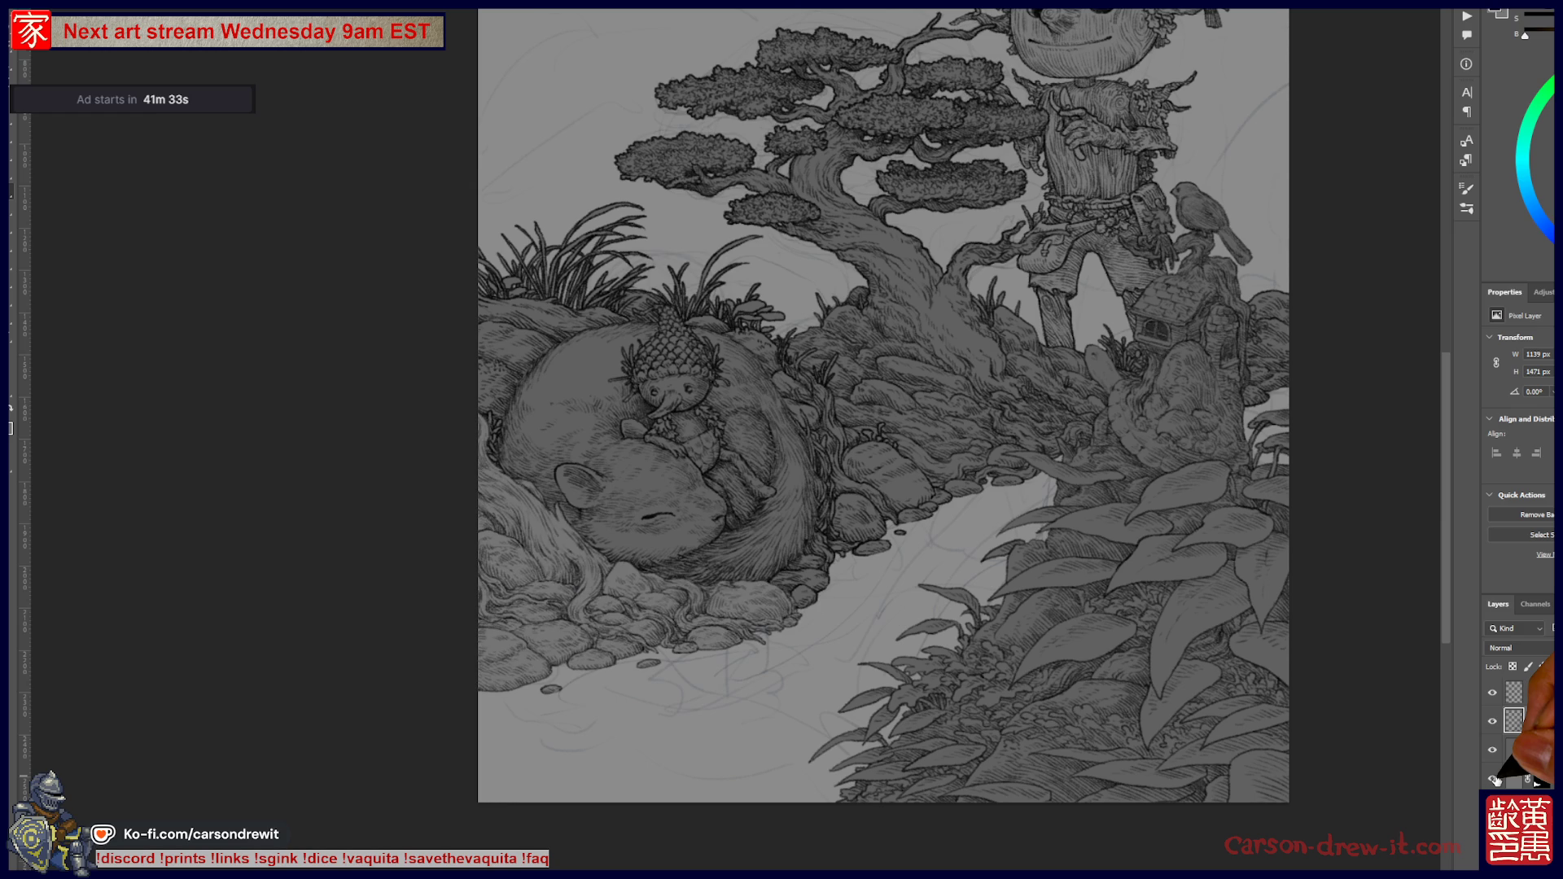
left_click(1493, 694)
left_click(1493, 695)
left_click(1493, 694)
left_click(1493, 693)
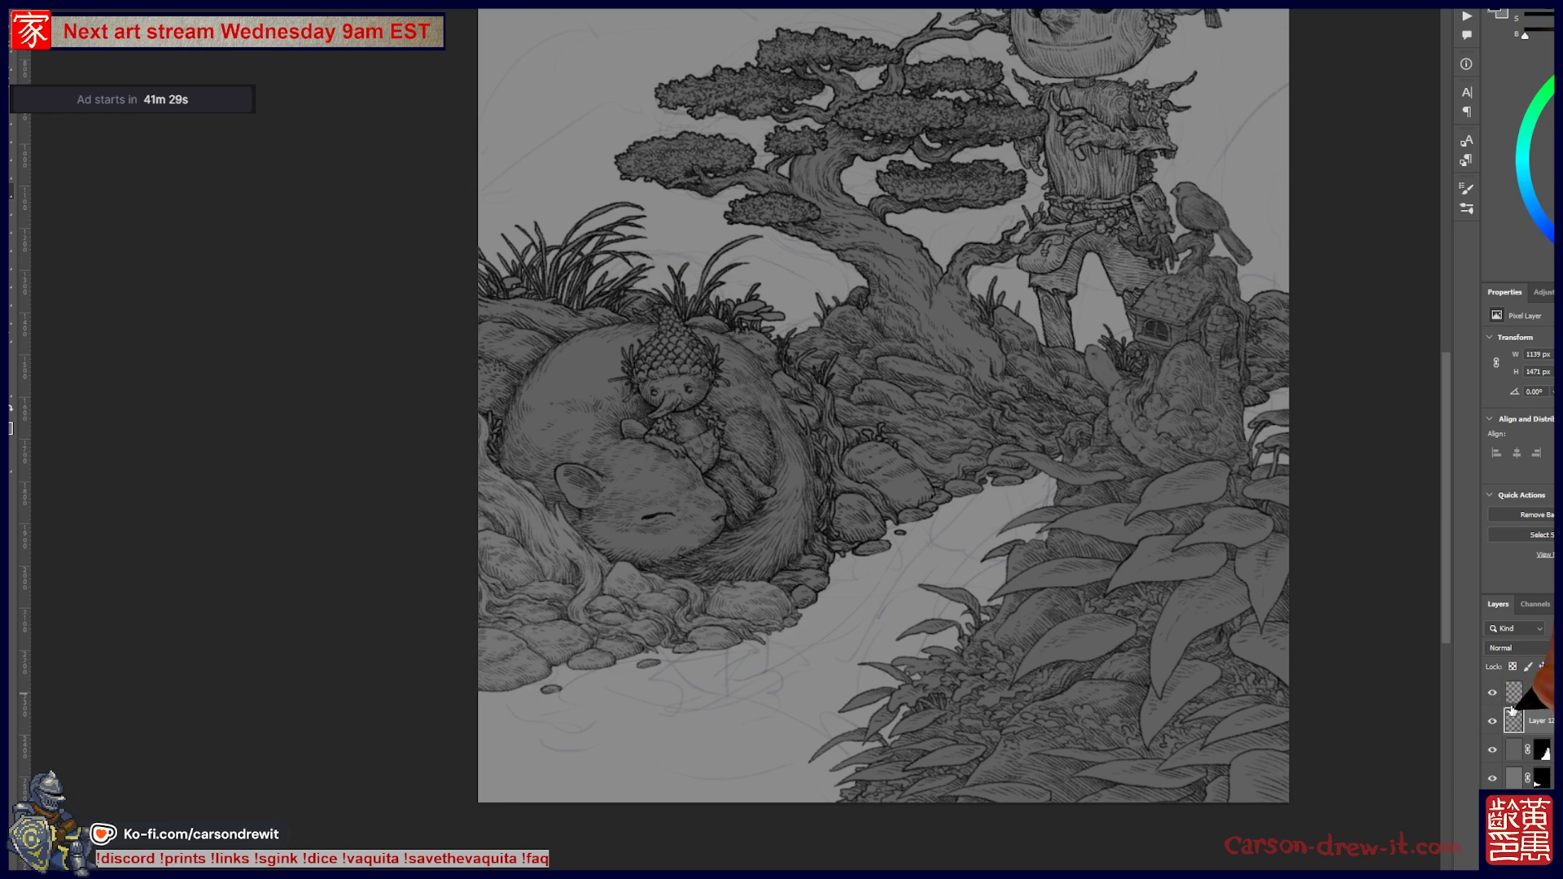
- Duplicate Layer 7 (rocks) and Layer 12 (leaves, house, bird) to darken their linework
left_click(1510, 751)
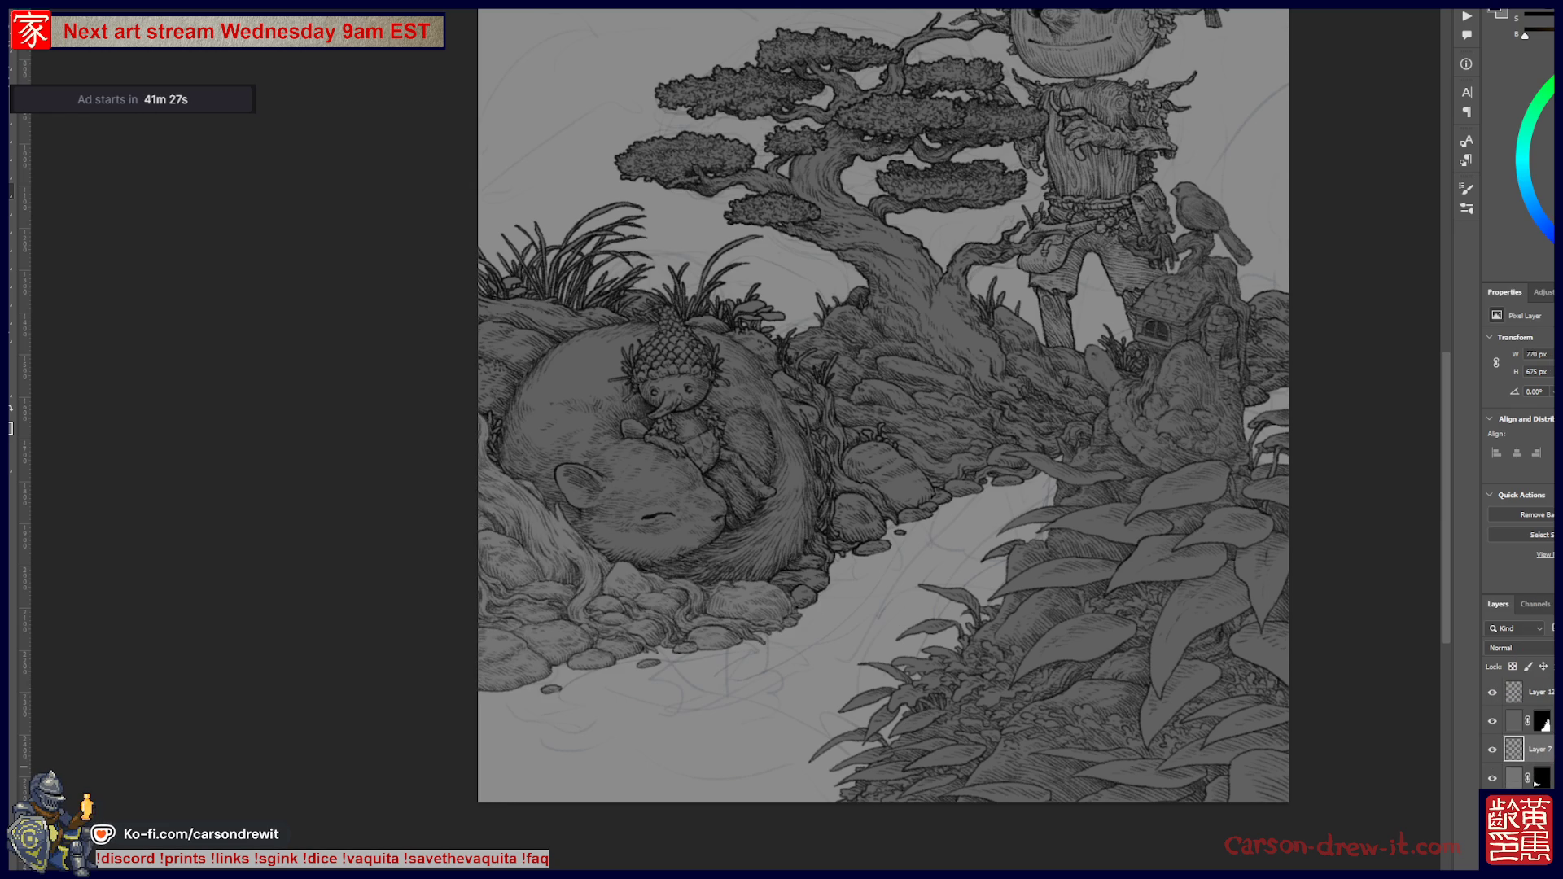
left_click(1492, 749)
left_click(1492, 749)
key("ctrl+j")
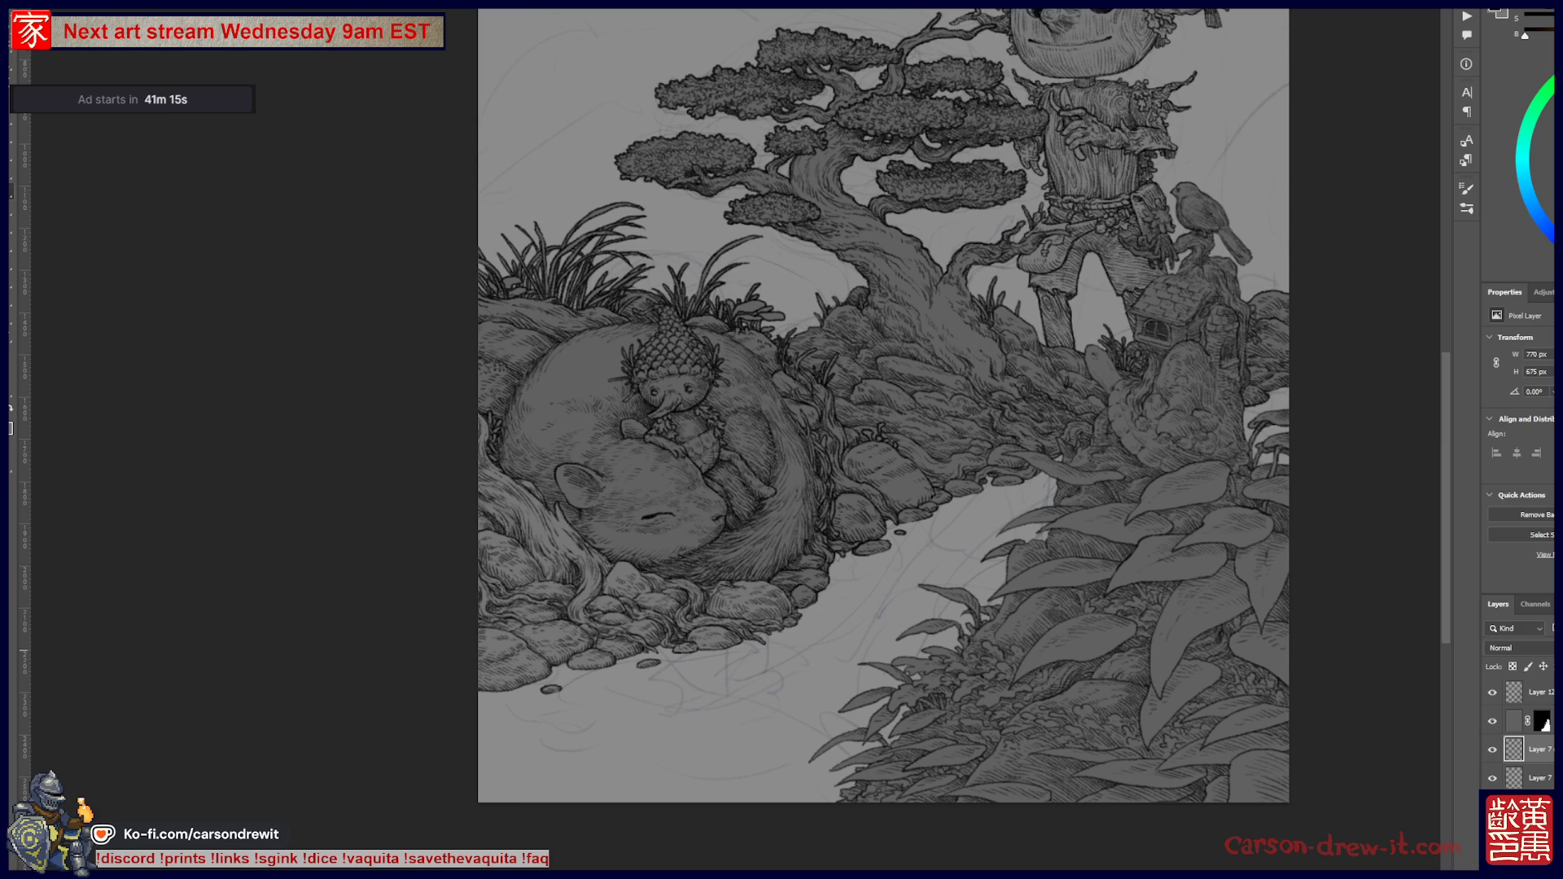
left_click(1531, 692)
key("ctrl+j")
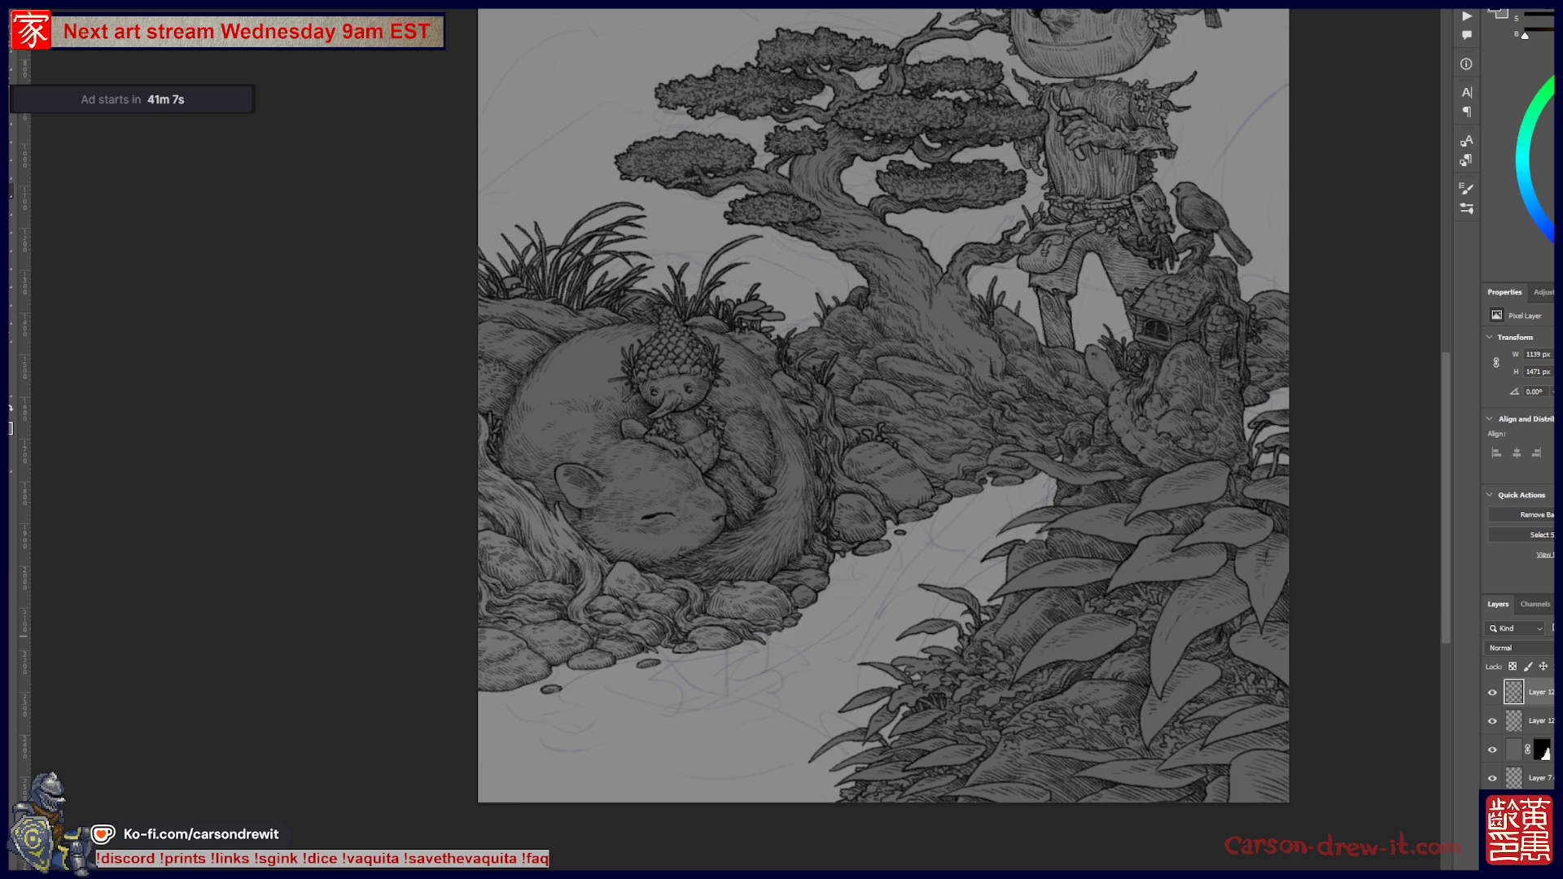
left_click_drag(1126, 443, 1093, 623)
key("ctrl+minus")
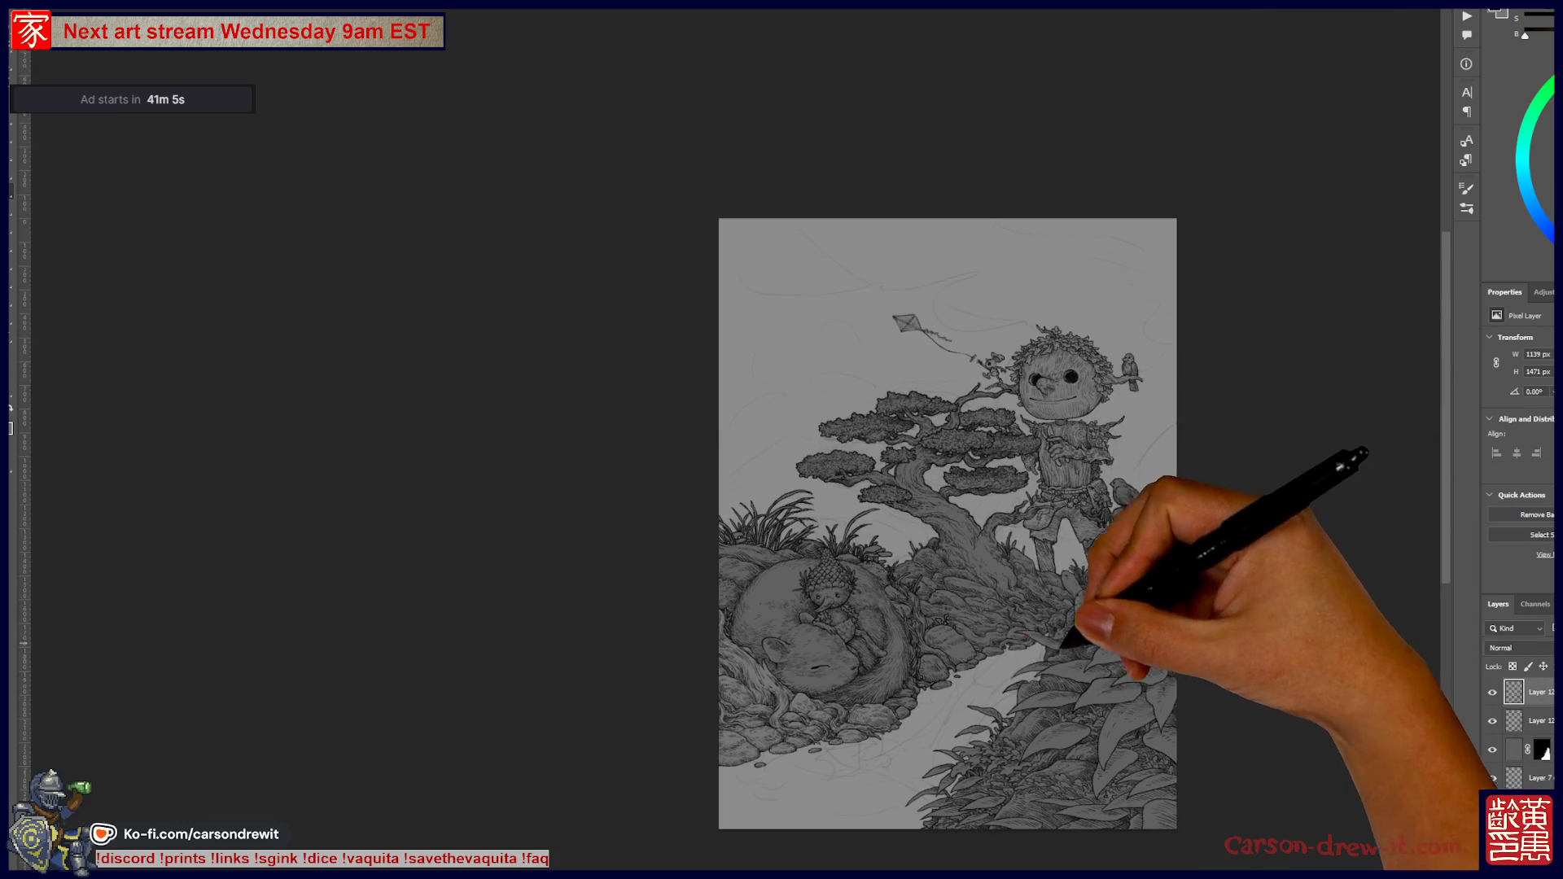
left_click_drag(994, 687, 1040, 663)
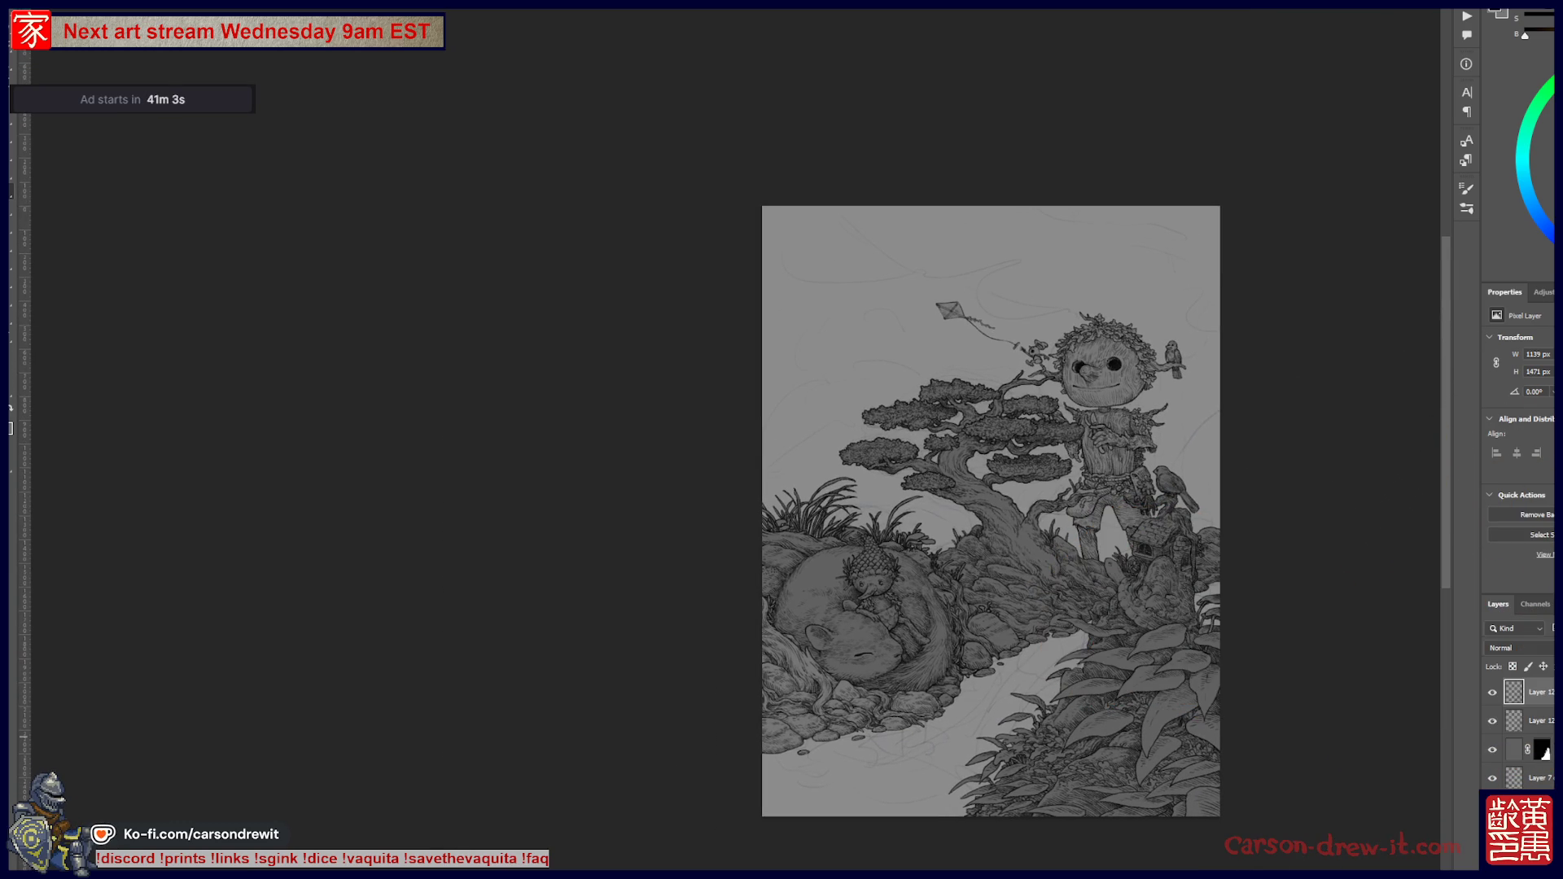
scroll(1136, 711, "up", 1)
scroll(1134, 713, "up", 1)
left_click_drag(1123, 618, 1151, 548)
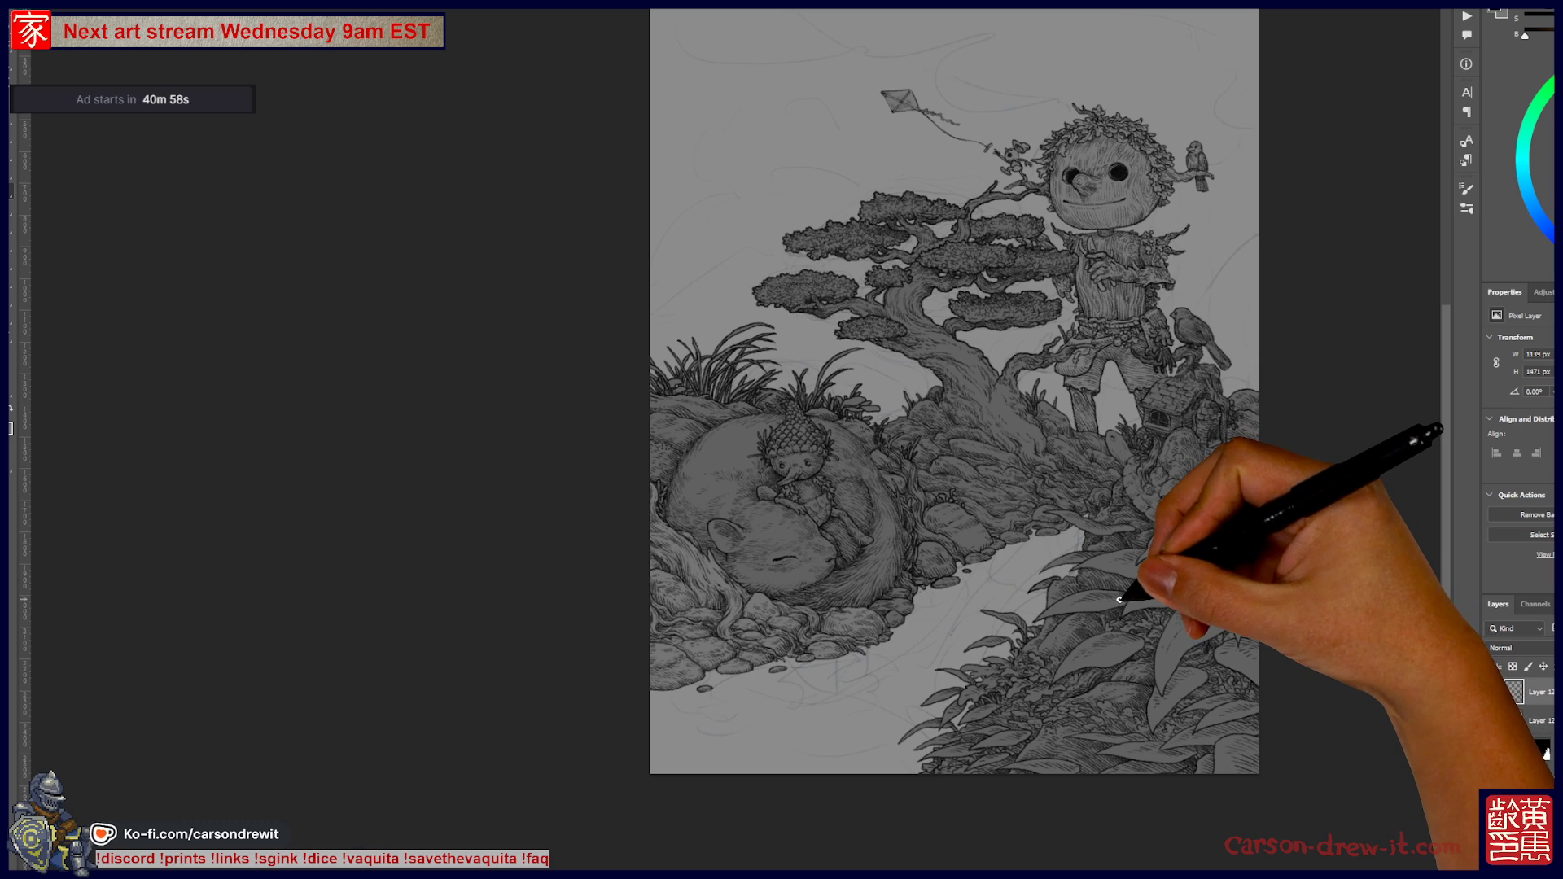